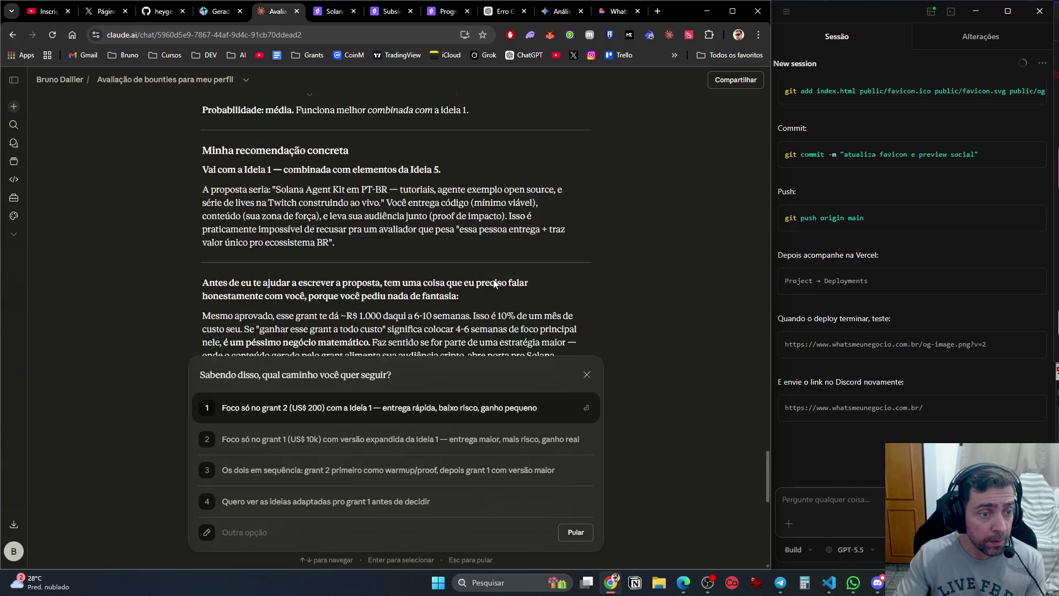
scroll(495, 281, "up", 5)
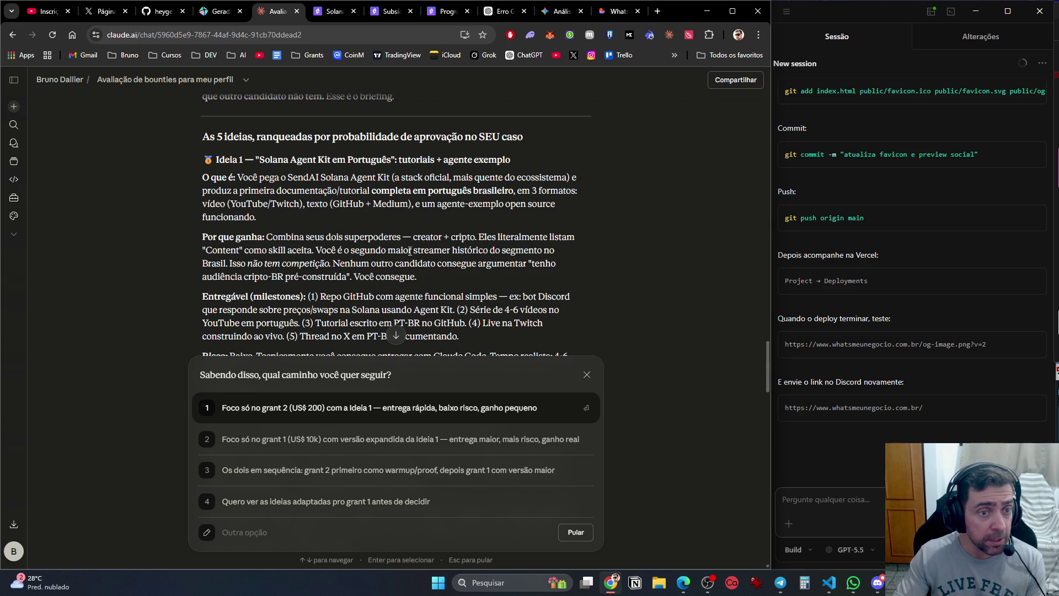
Dismiss the grant-path question, scroll back to Ideia 1, and begin asking 'O que é este sen'.
left_click(587, 375)
scroll(449, 350, "up", 7)
scroll(450, 351, "up", 20)
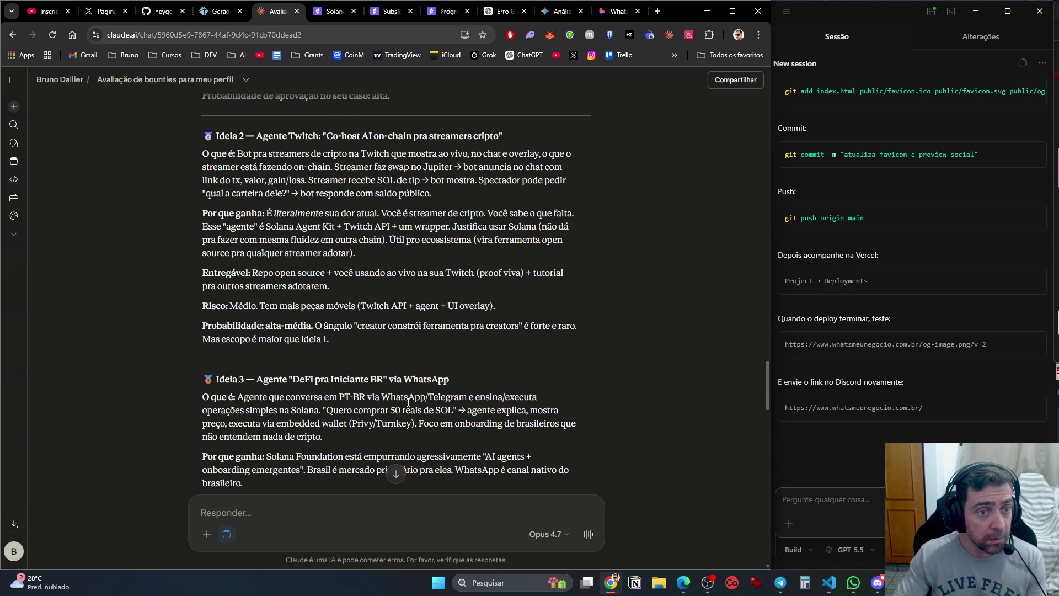
scroll(400, 346, "up", 4)
scroll(400, 350, "up", 2)
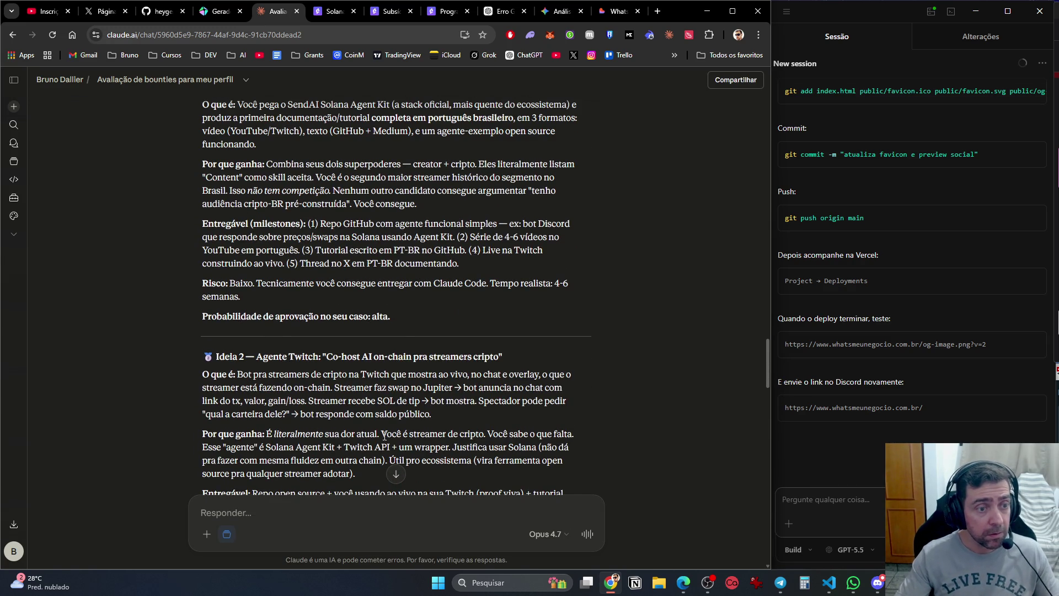
left_click(320, 517)
type("O que é este sen")
Complete the question 'O que é este SendAI Solana Agent Kit? Tem link disso?', correcting typos.
key("BackSpace")
key("BackSpace")
key("BackSpace")
type("SendAI")
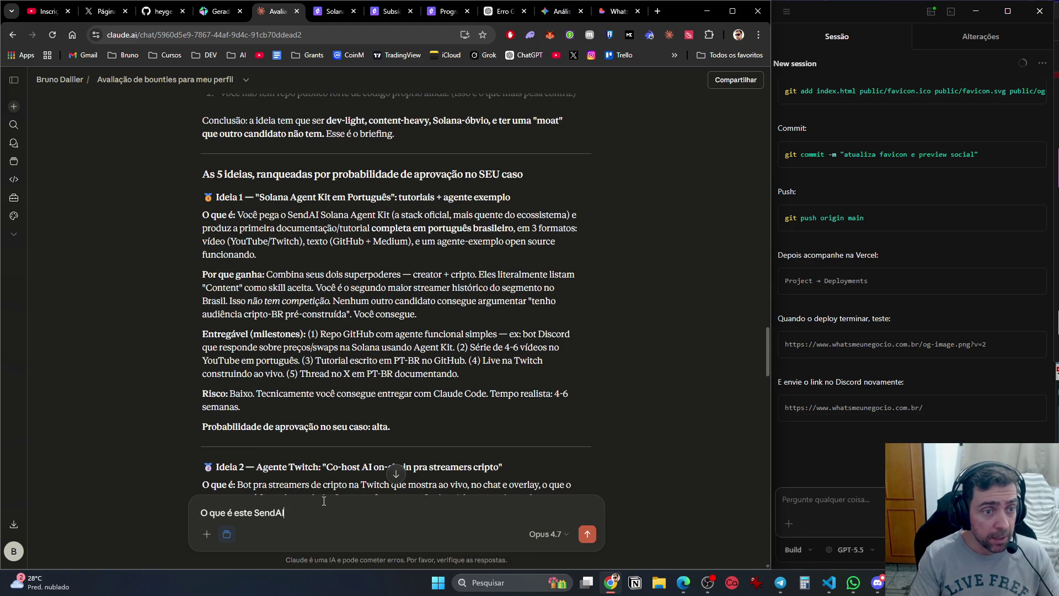
type(" Soaln")
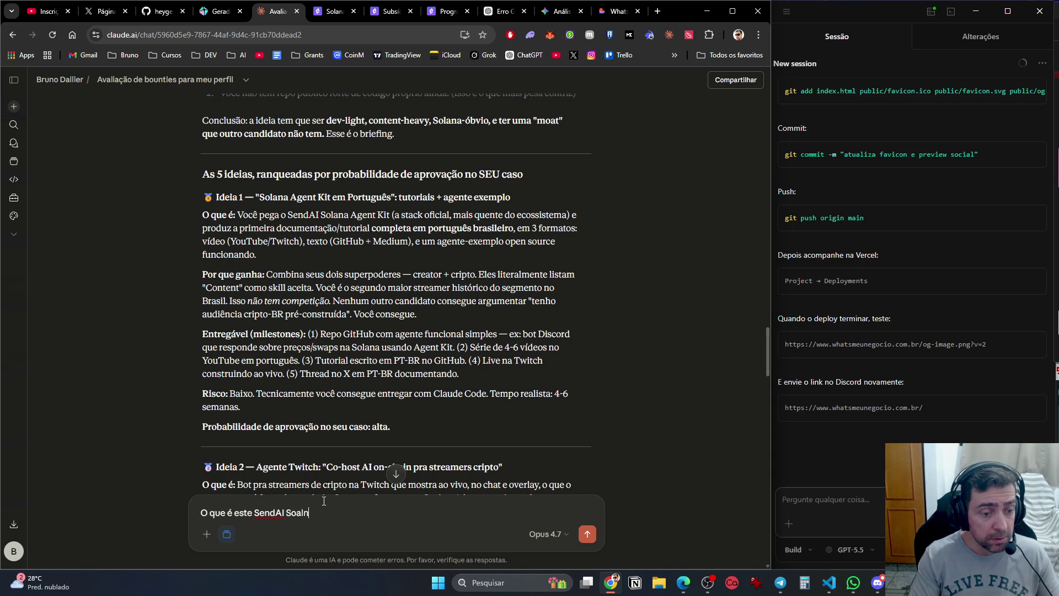
key("BackSpace")
key("BackSpace")
type("lana Agent ")
type("Kit? Tem link ")
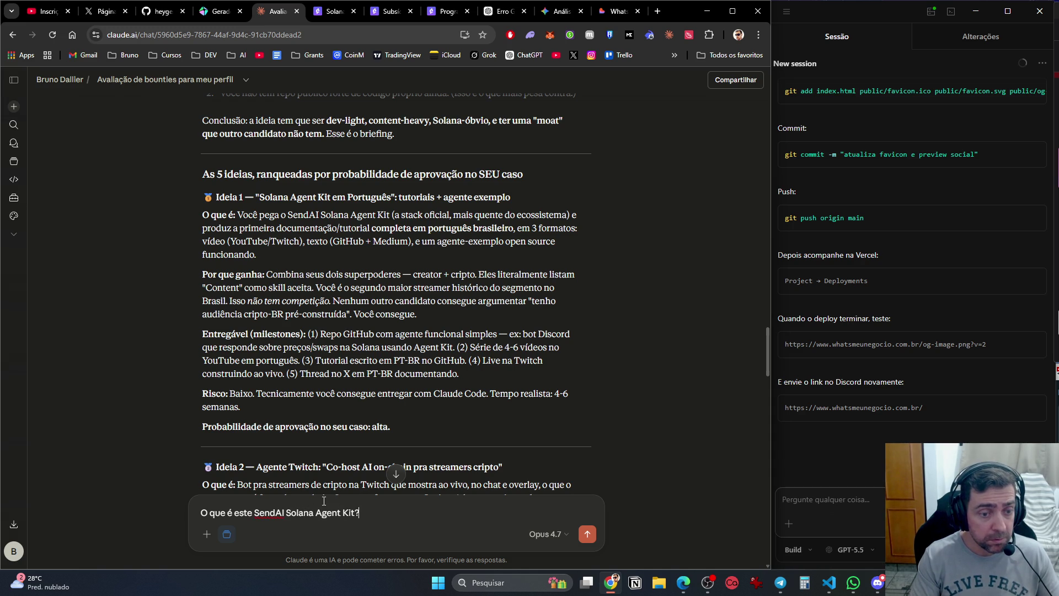
type("disso?")
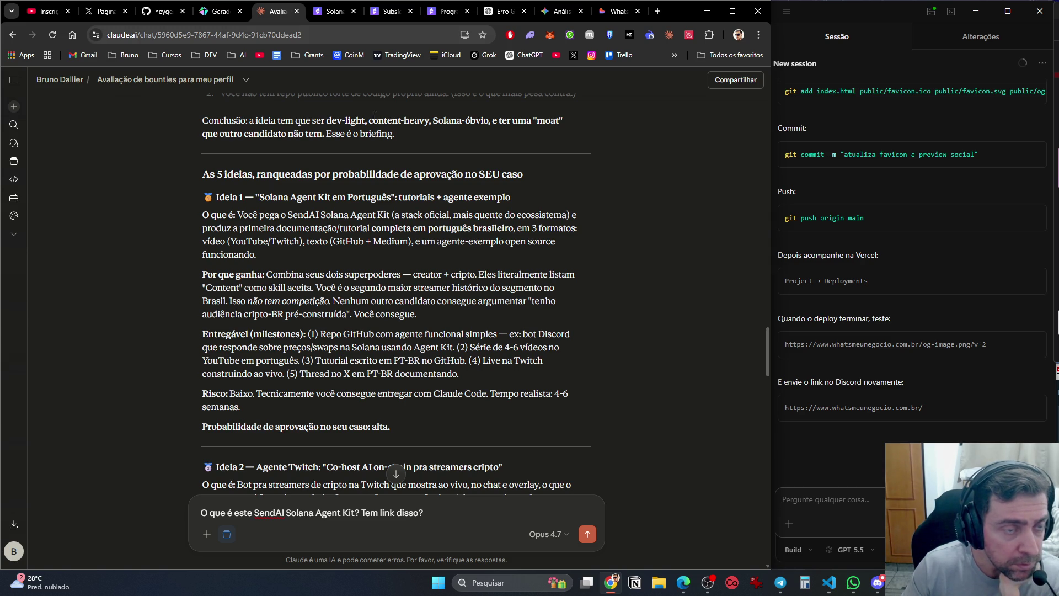
left_click(332, 12)
Translate the Solana Foundation Brazil grant page into Portuguese and read it.
right_click(508, 192)
left_click(568, 392)
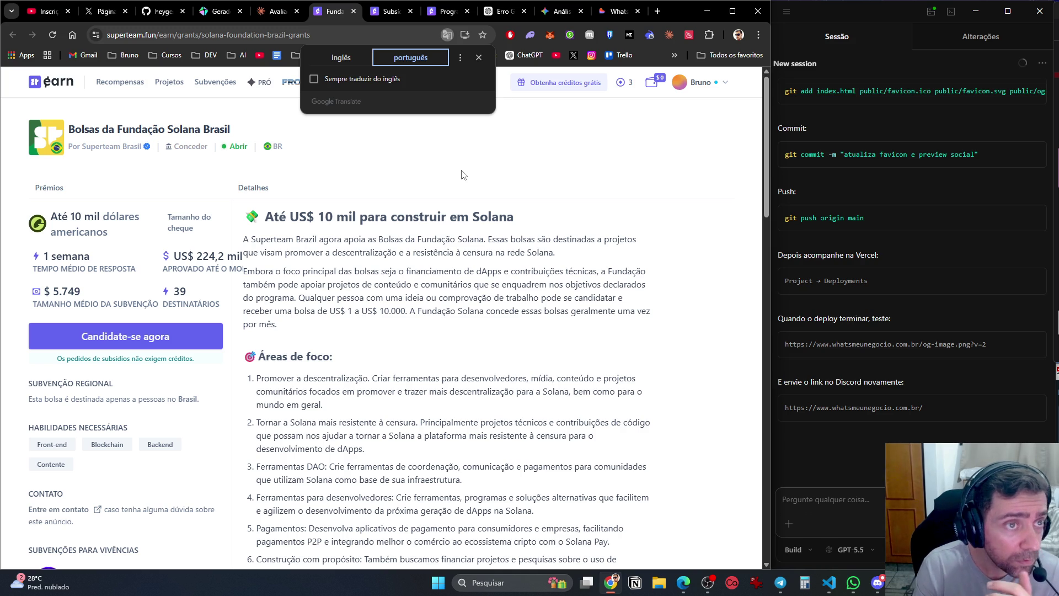
left_click(390, 11)
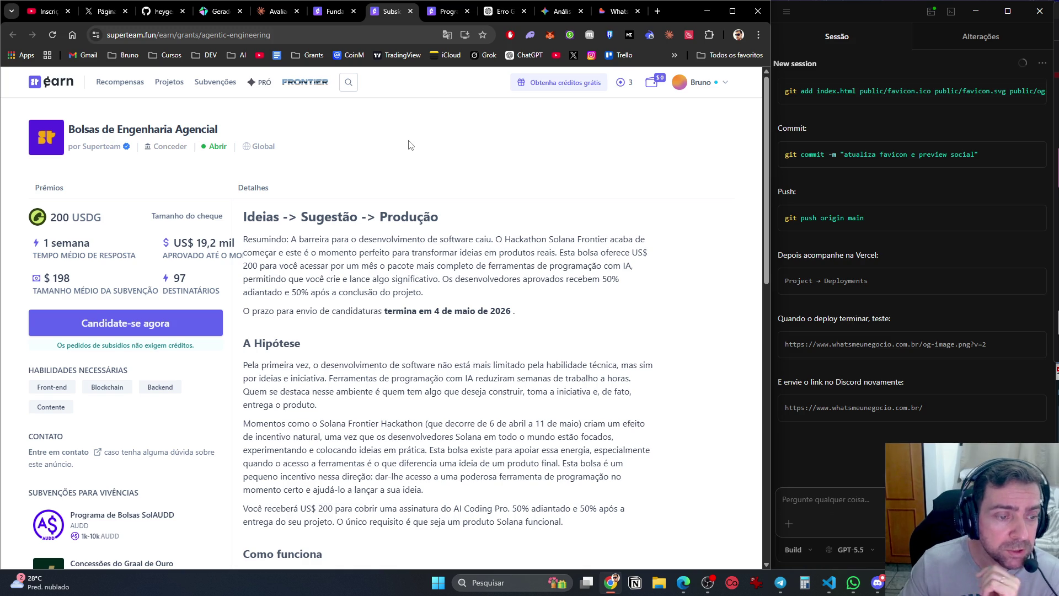
Read through the Agentic Engineering grant's process, requirements and FAQ.
scroll(419, 220, "down", 5)
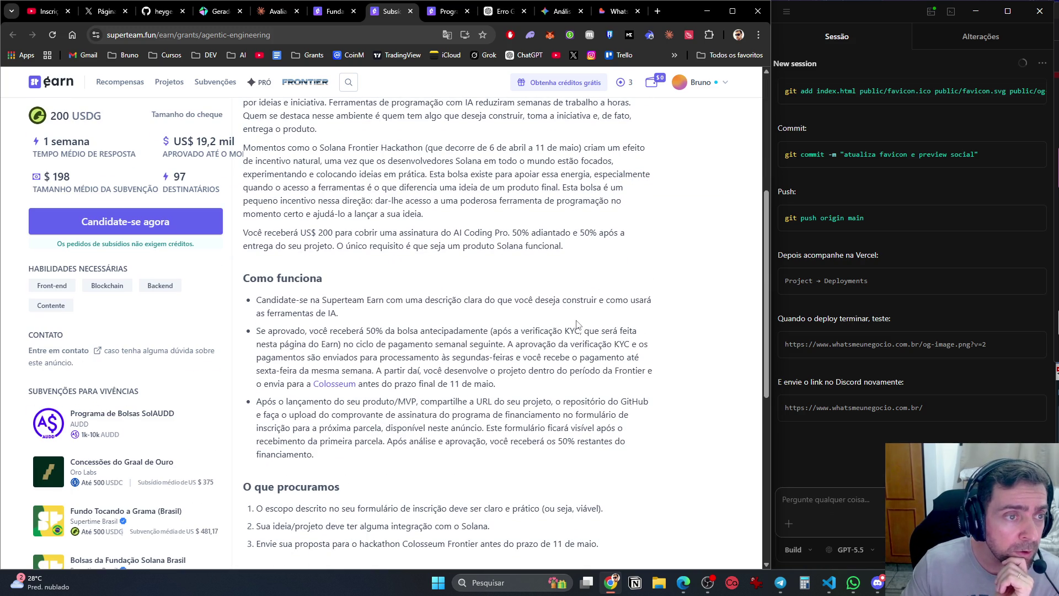
scroll(576, 324, "up", 1)
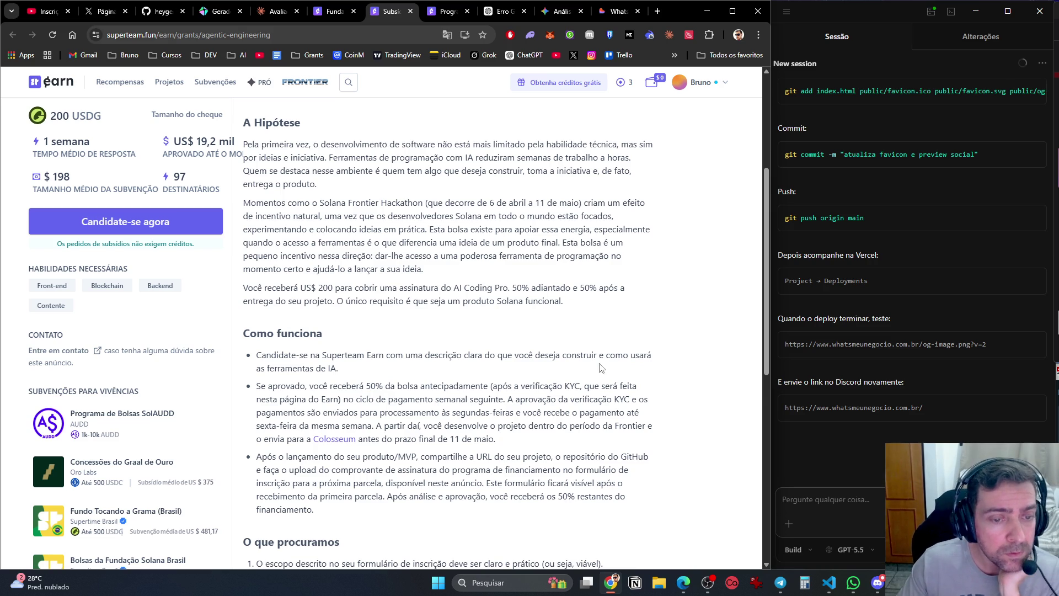
scroll(607, 368, "down", 1)
scroll(348, 310, "down", 2)
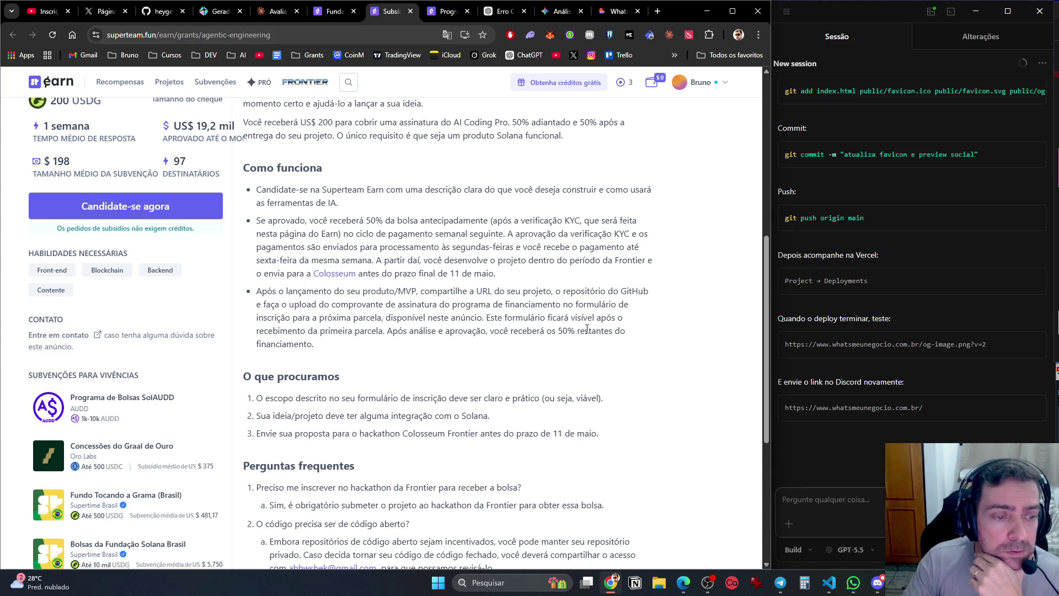
scroll(481, 356, "down", 3)
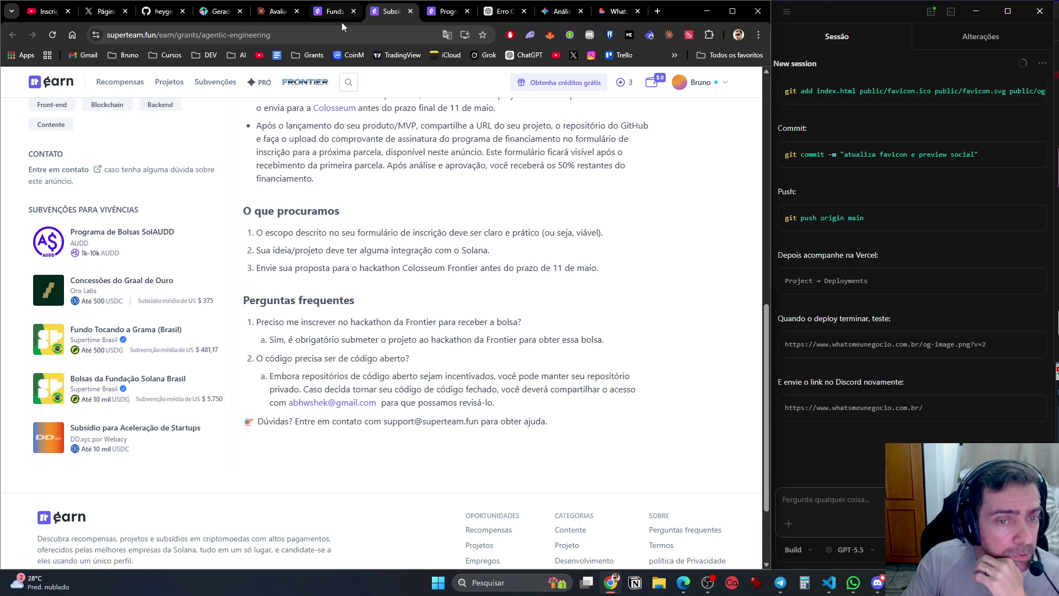
Glance back at the Brazil grant, then return to the Claude conversation.
left_click(326, 14)
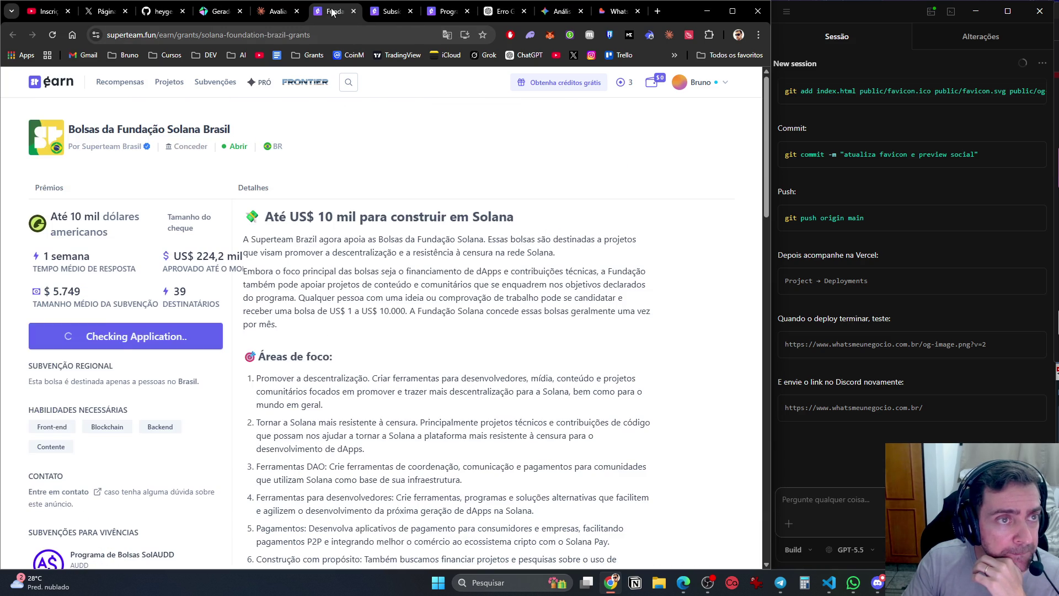
left_click(392, 11)
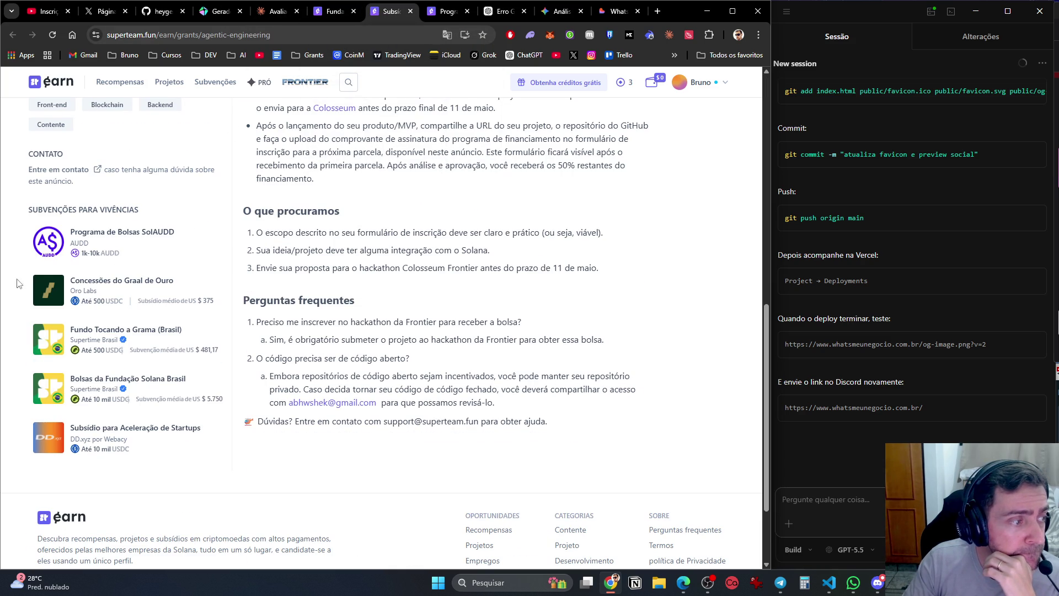
left_click(684, 582)
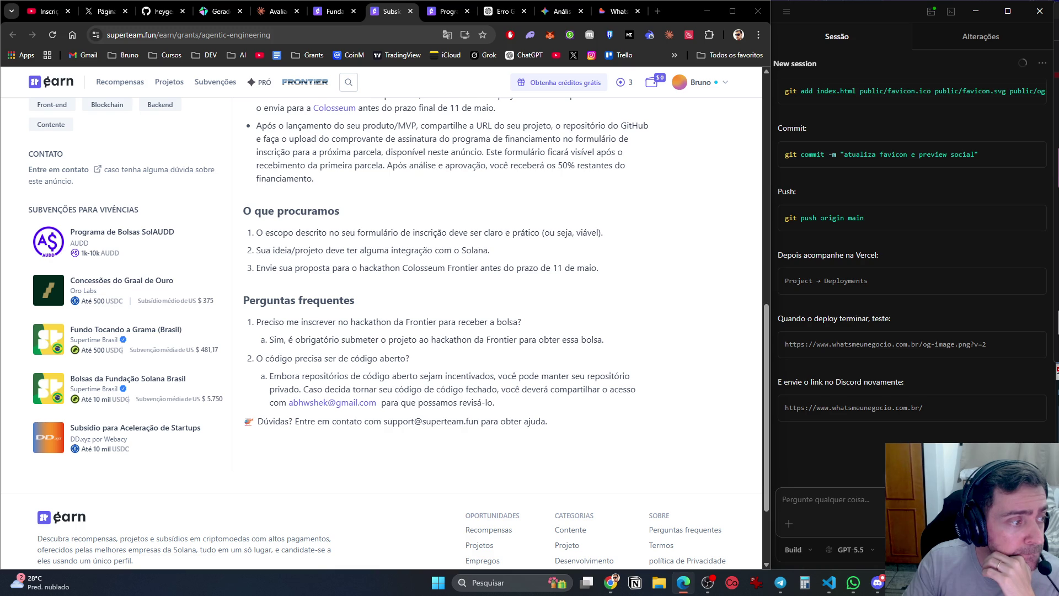
key("alt+Tab")
key("alt+Tab")
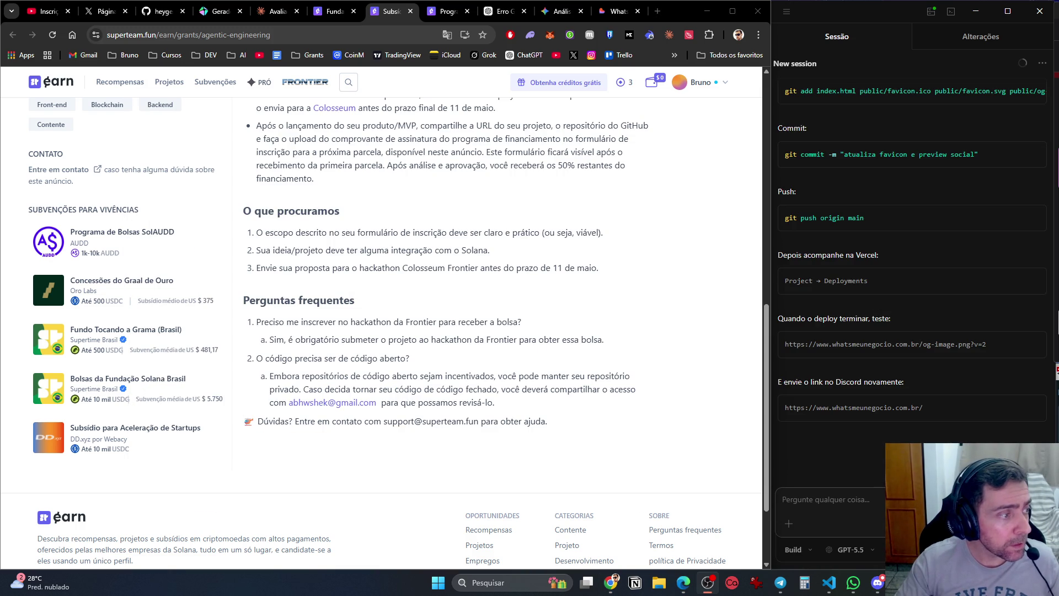
left_click(280, 13)
Send the SendAI Solana Agent Kit question and get Claude's answer with its links.
key("Return")
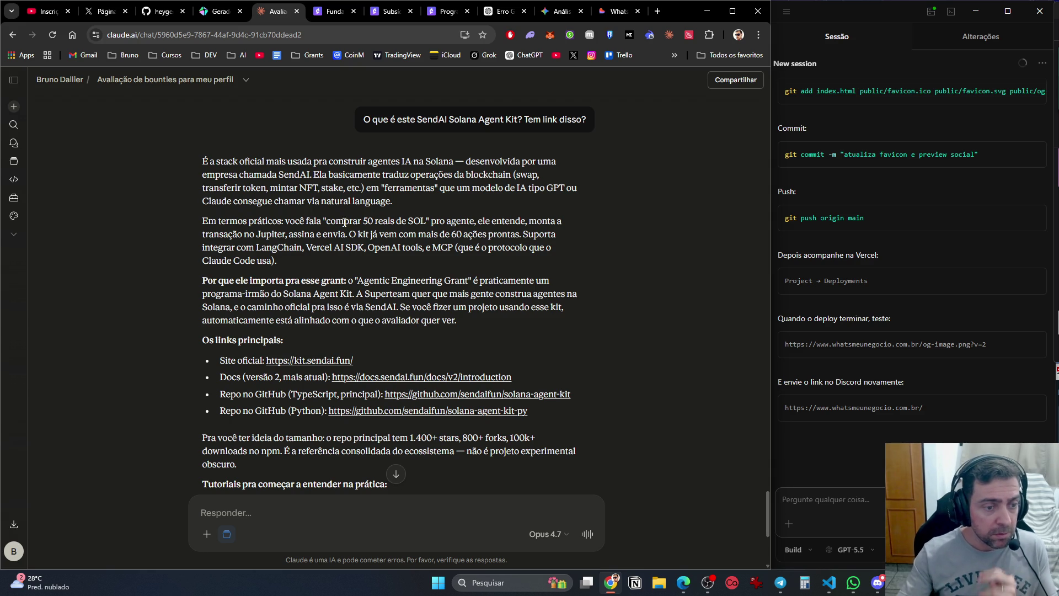
Open kit.sendai.fun, the v2 docs, and the TypeScript and Python GitHub repos in new tabs.
middle_click(321, 362)
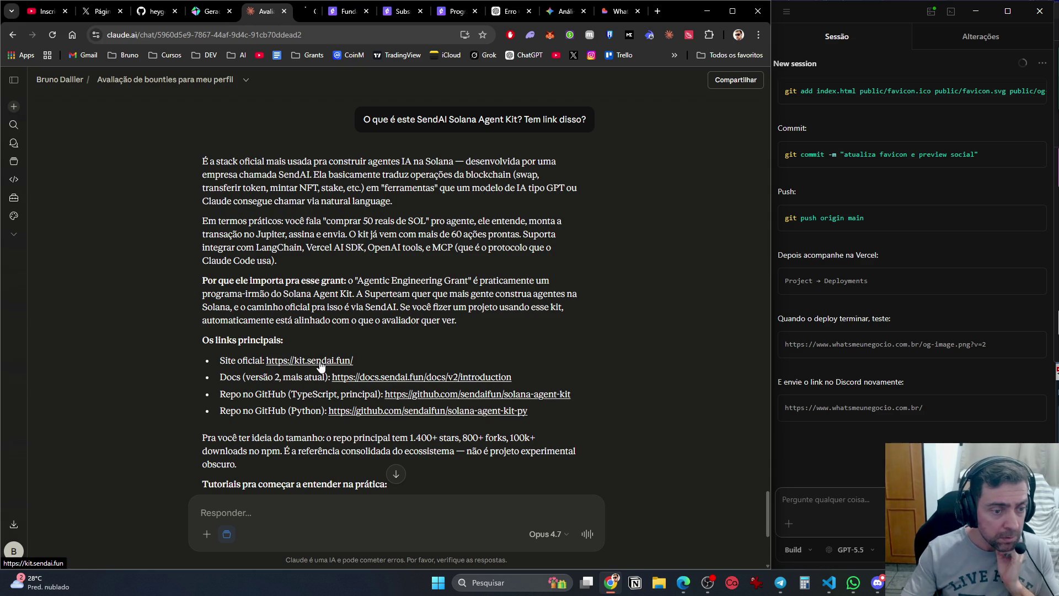
middle_click(375, 379)
middle_click(411, 395)
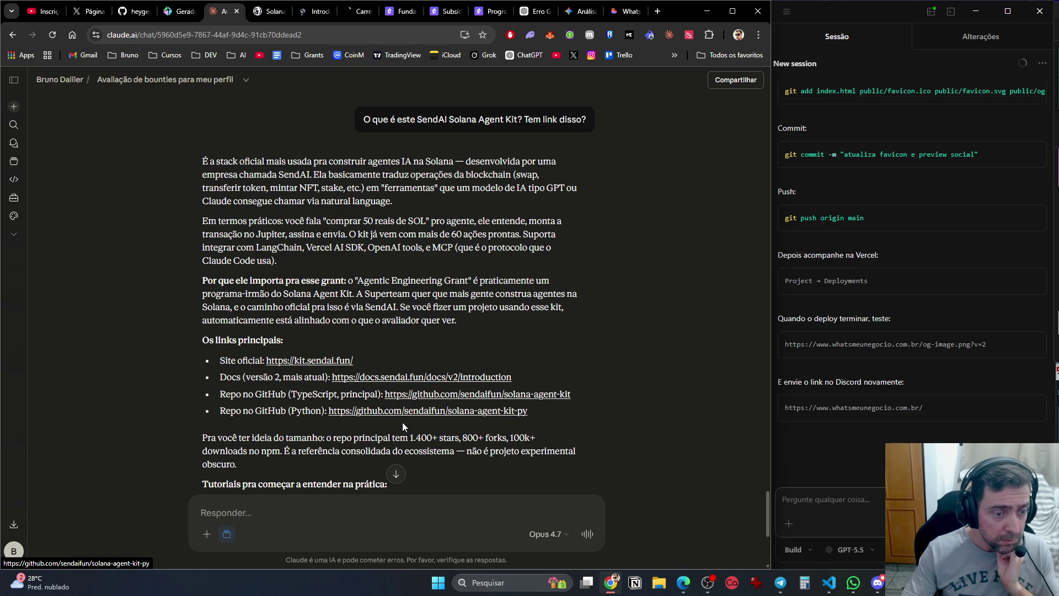
middle_click(400, 414)
scroll(401, 420, "down", 5)
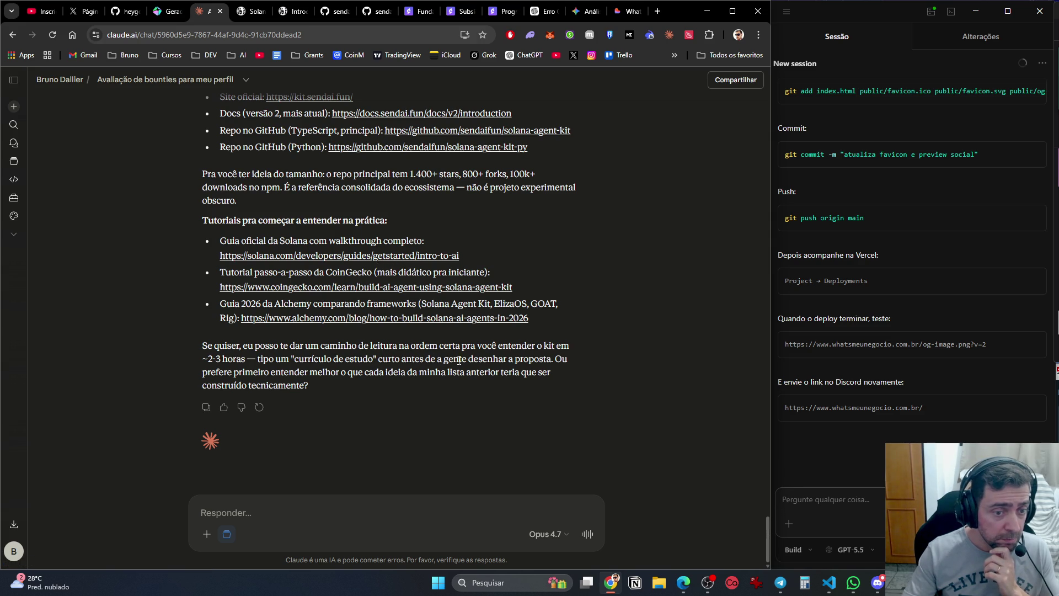
left_click(250, 11)
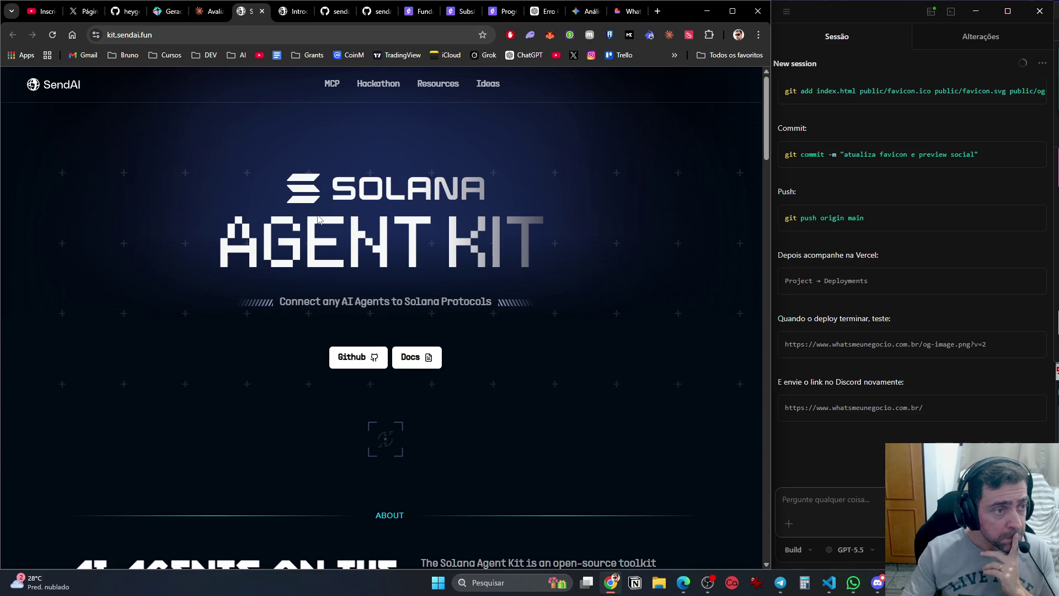
Scroll through the kit.sendai.fun site to see what the Solana Agent Kit offers.
scroll(318, 219, "down", 7)
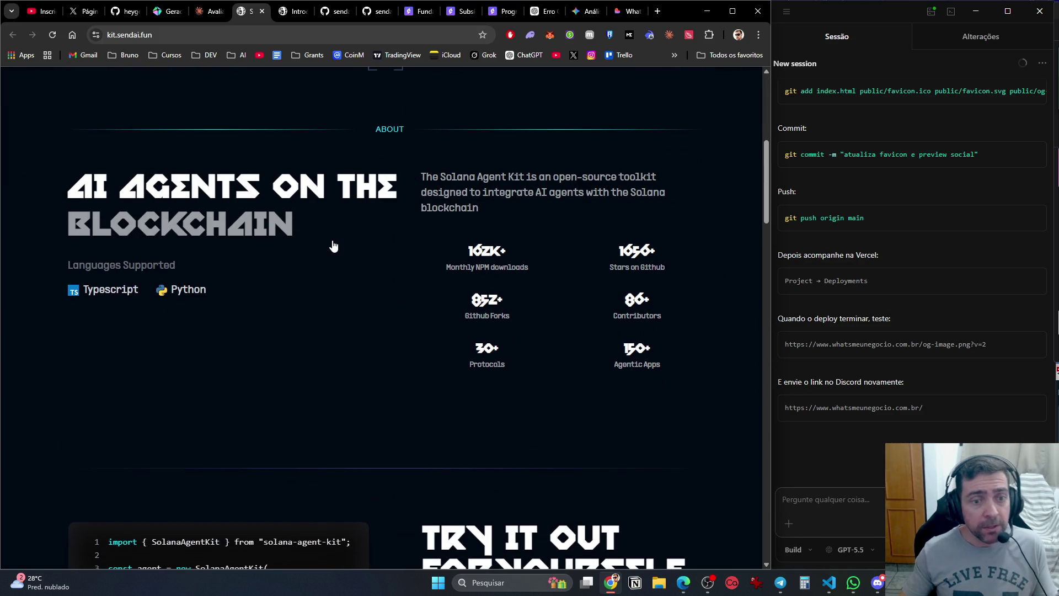
scroll(425, 195, "down", 10)
scroll(425, 194, "down", 15)
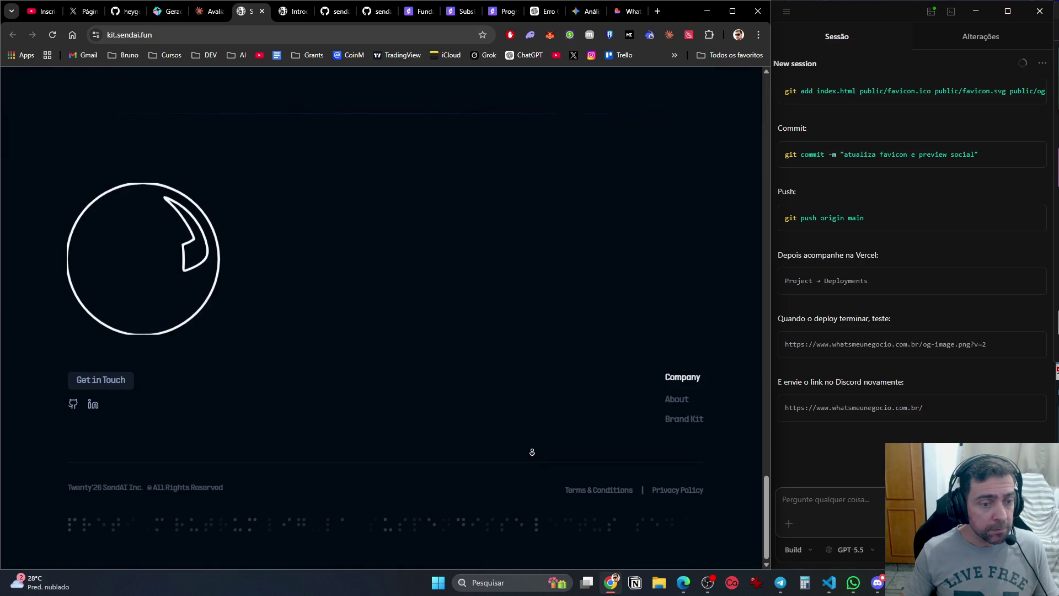
scroll(517, 489, "up", 20)
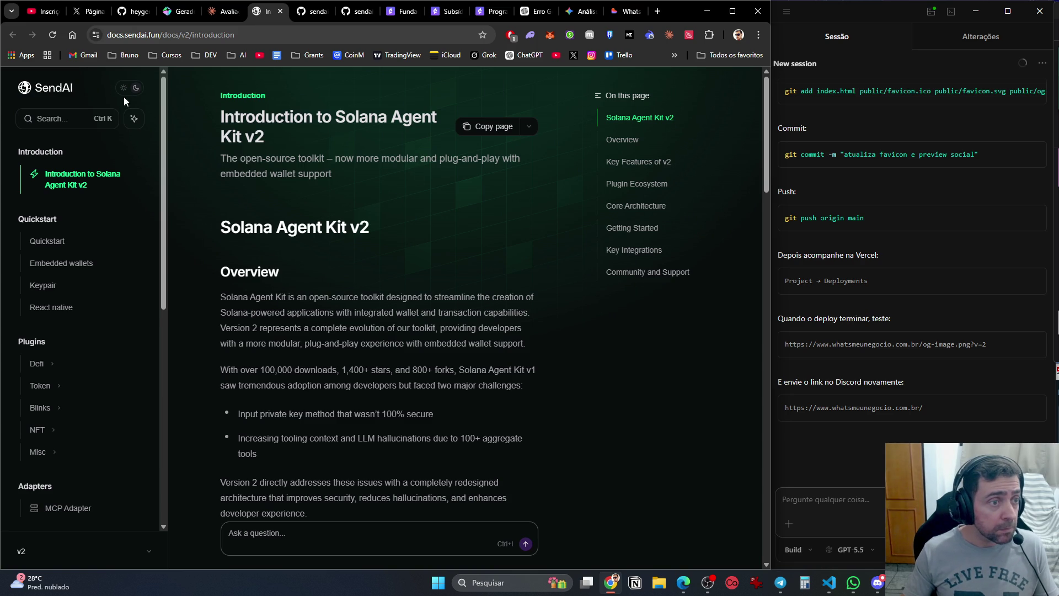
scroll(700, 220, "down", 12)
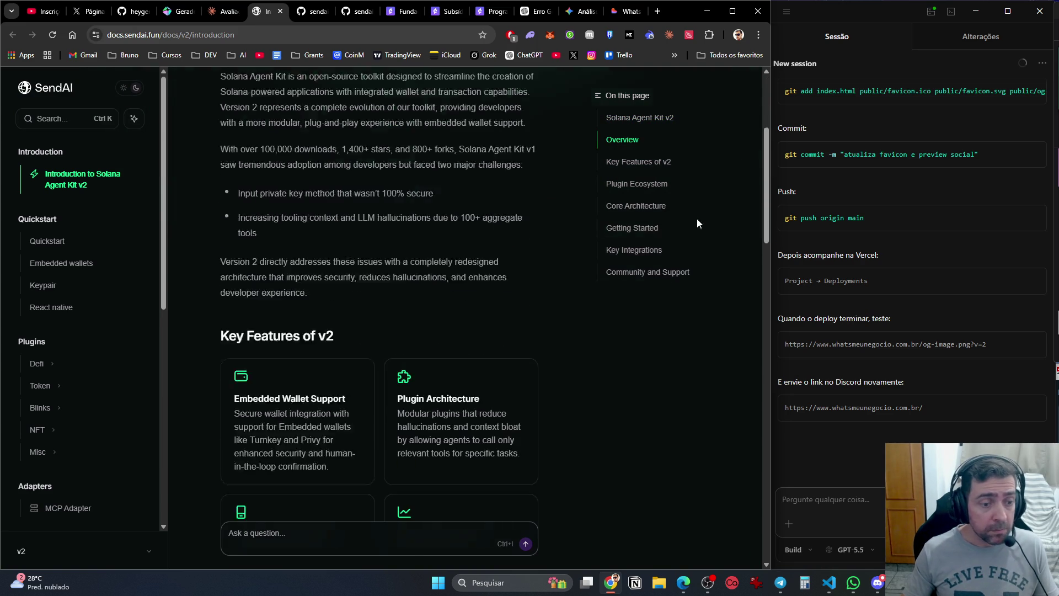
scroll(540, 256, "down", 15)
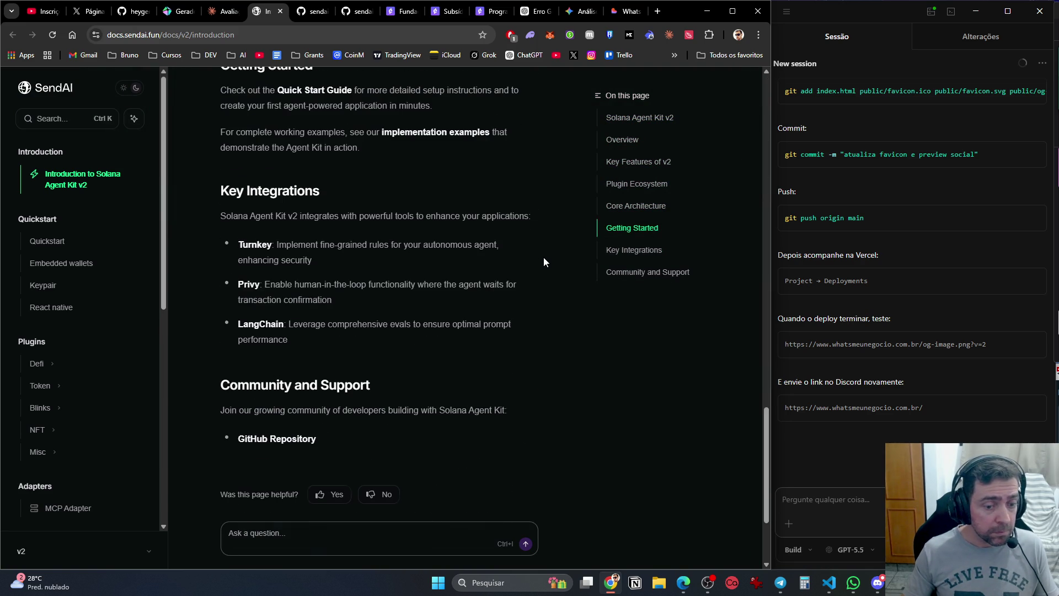
Close the v2 docs and both agent kit GitHub repo tabs, returning to Claude.
key("ctrl+w")
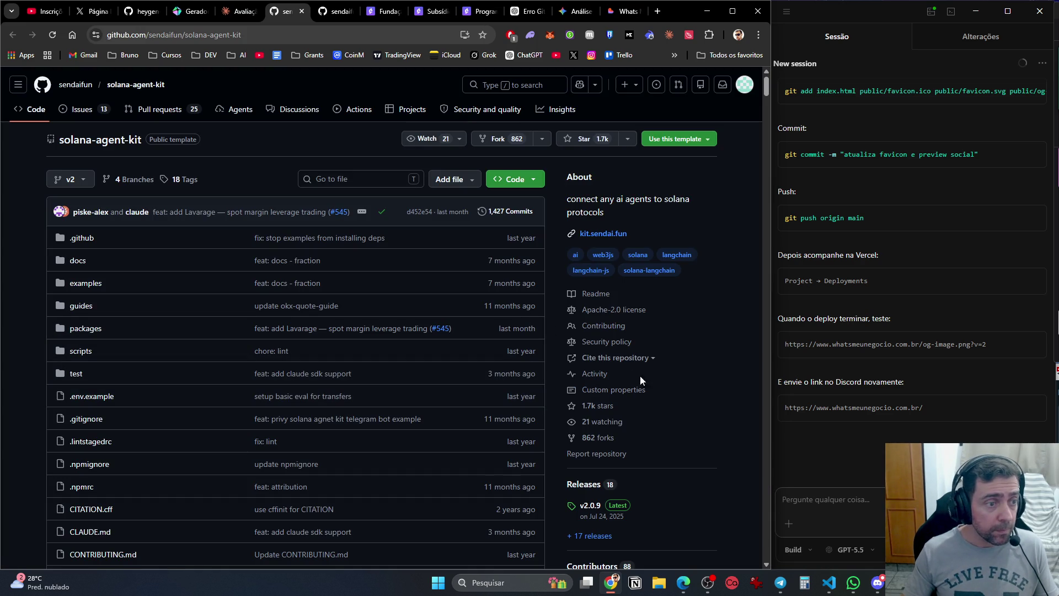
key("ctrl+w")
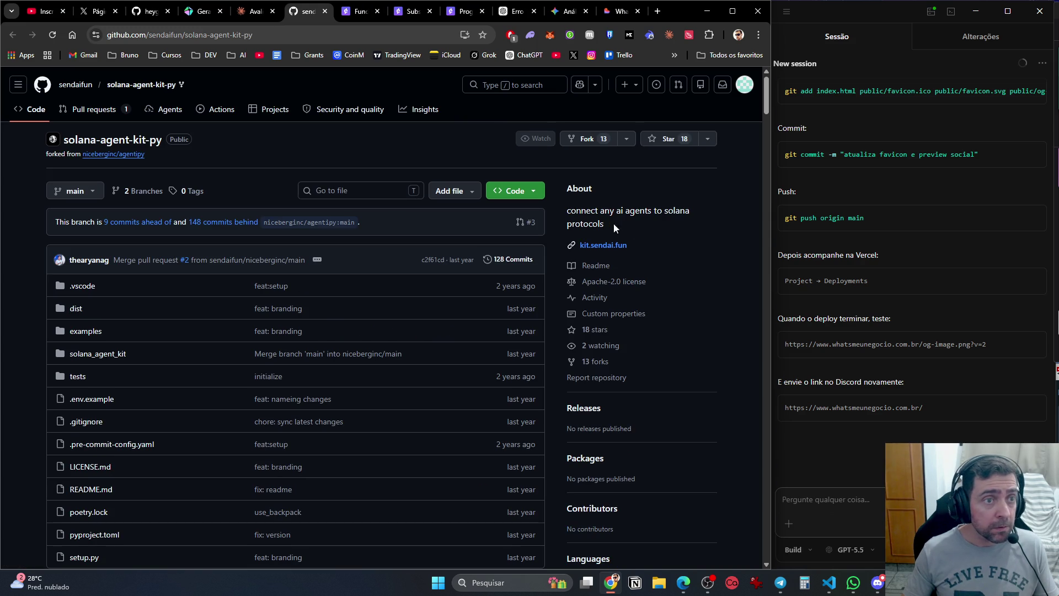
key("ctrl+w")
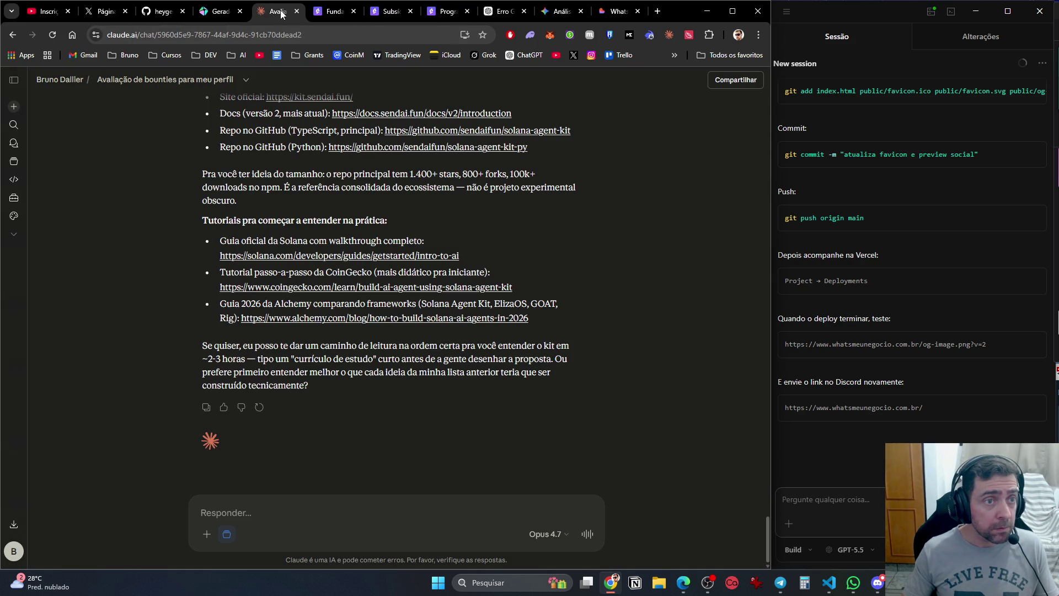
Reread Claude's five ranked grant ideas (Ideias 1–5) and the three-grant summary map.
scroll(377, 449, "up", 15)
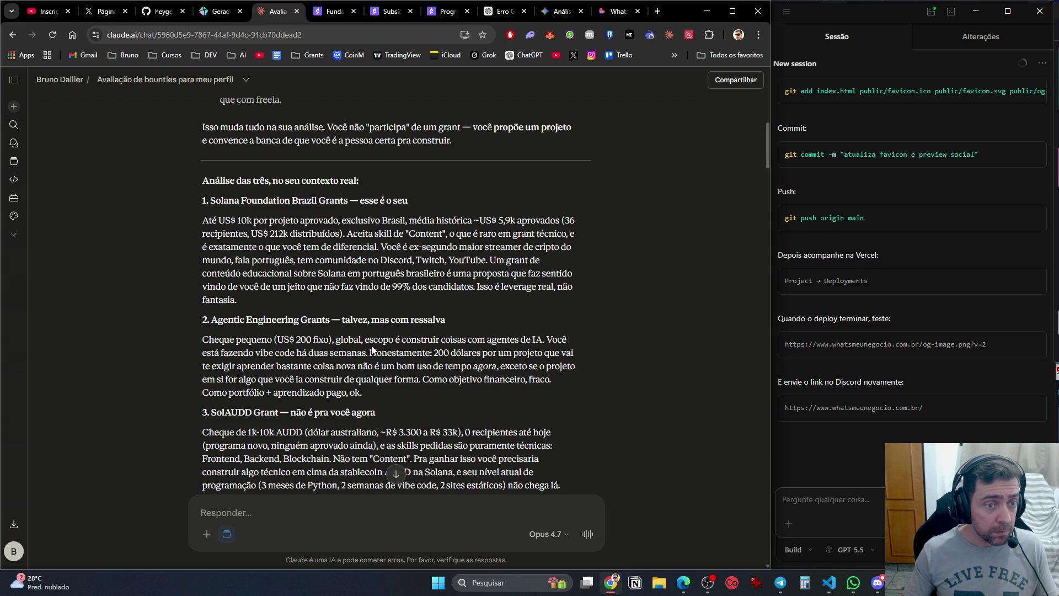
scroll(376, 361, "down", 4)
scroll(383, 381, "down", 5)
scroll(383, 380, "down", 5)
scroll(382, 386, "up", 2)
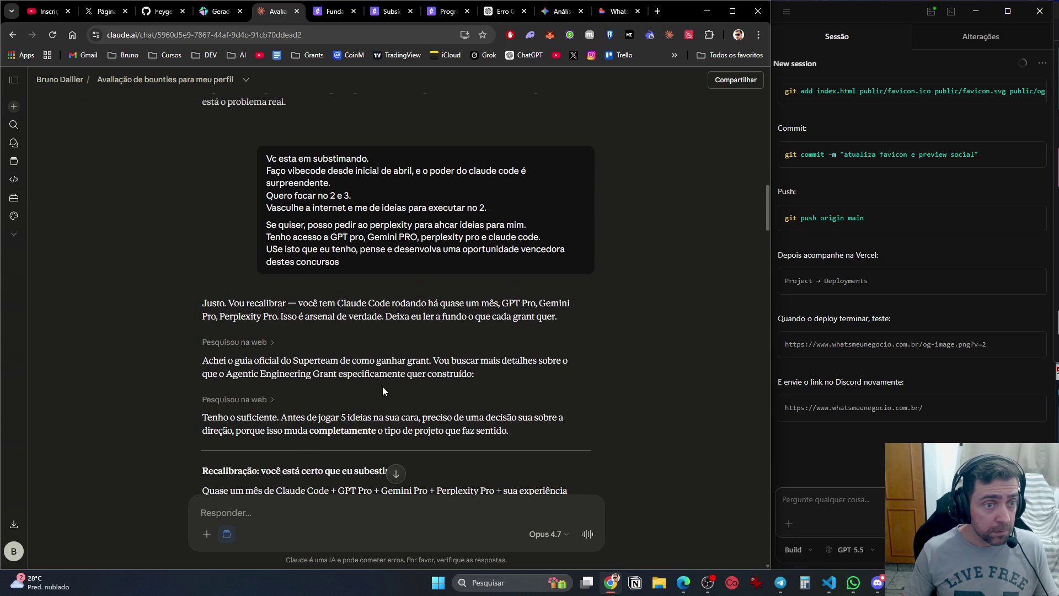
scroll(382, 386, "down", 4)
scroll(385, 393, "down", 10)
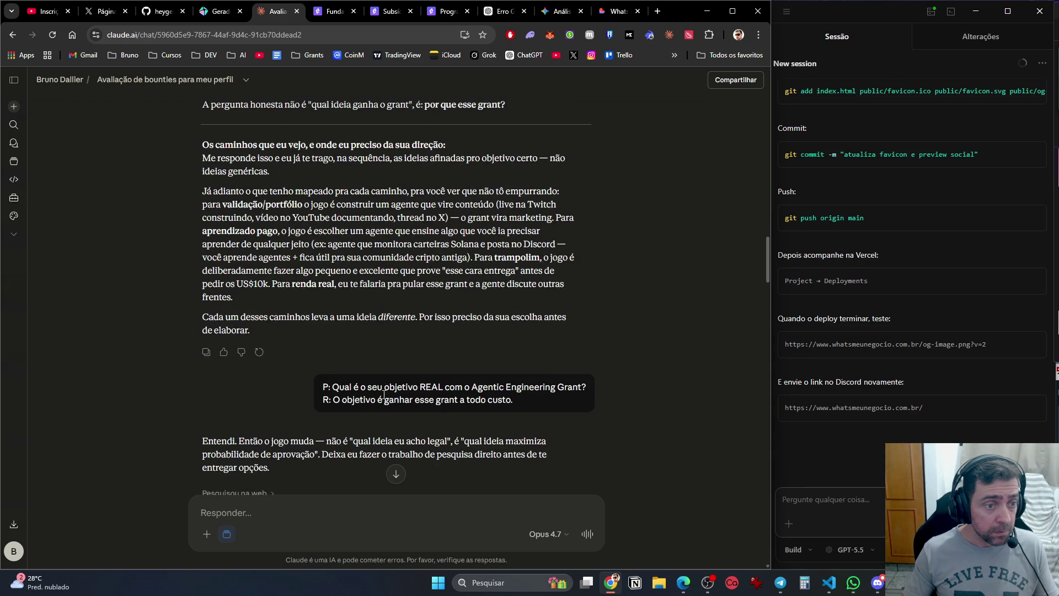
scroll(385, 398, "down", 7)
scroll(385, 399, "down", 7)
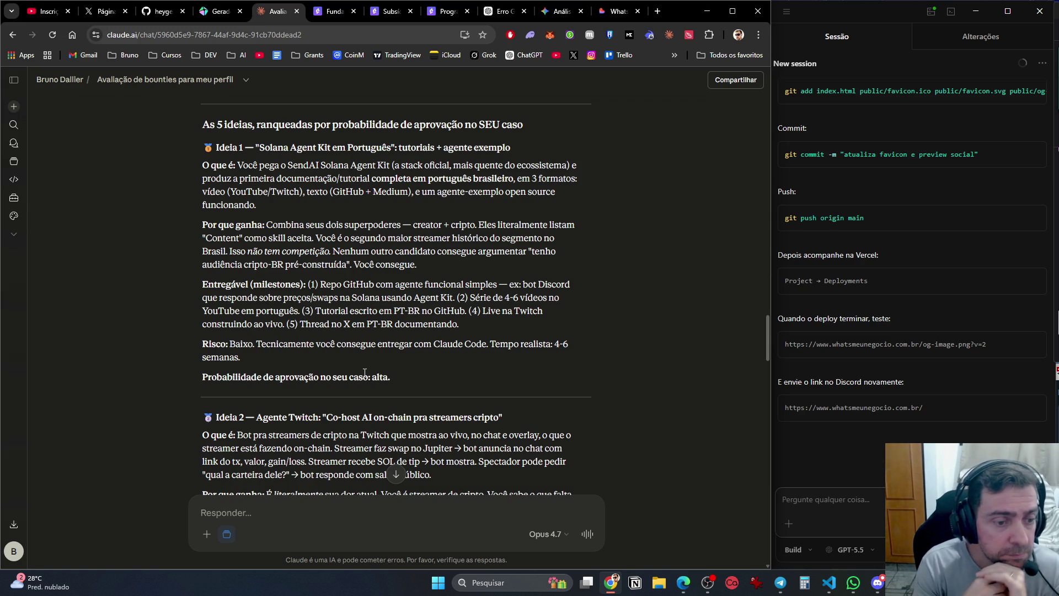
scroll(380, 349, "down", 5)
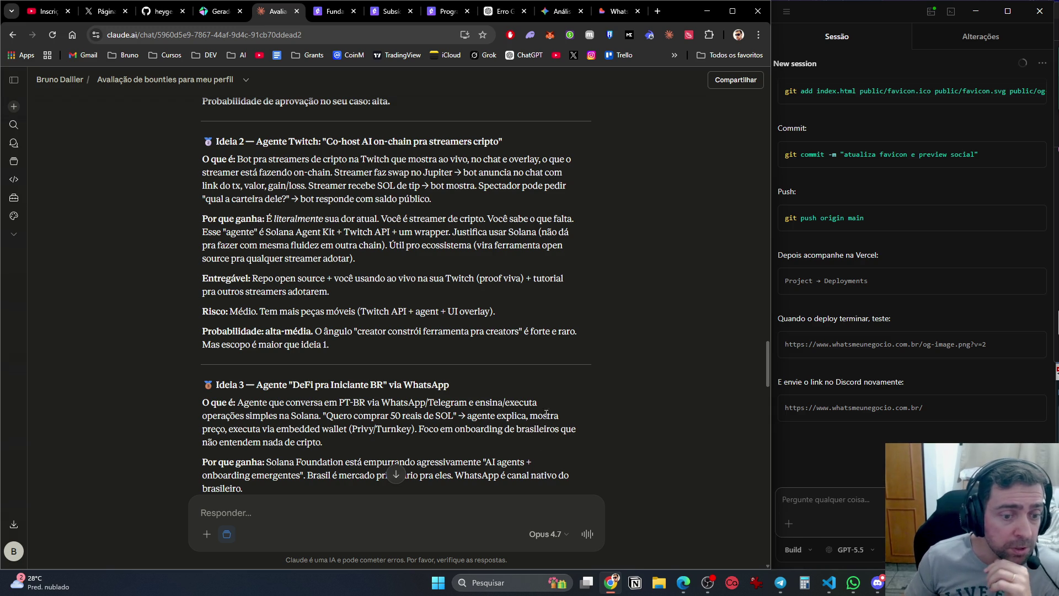
scroll(538, 438, "down", 5)
scroll(585, 409, "up", 2)
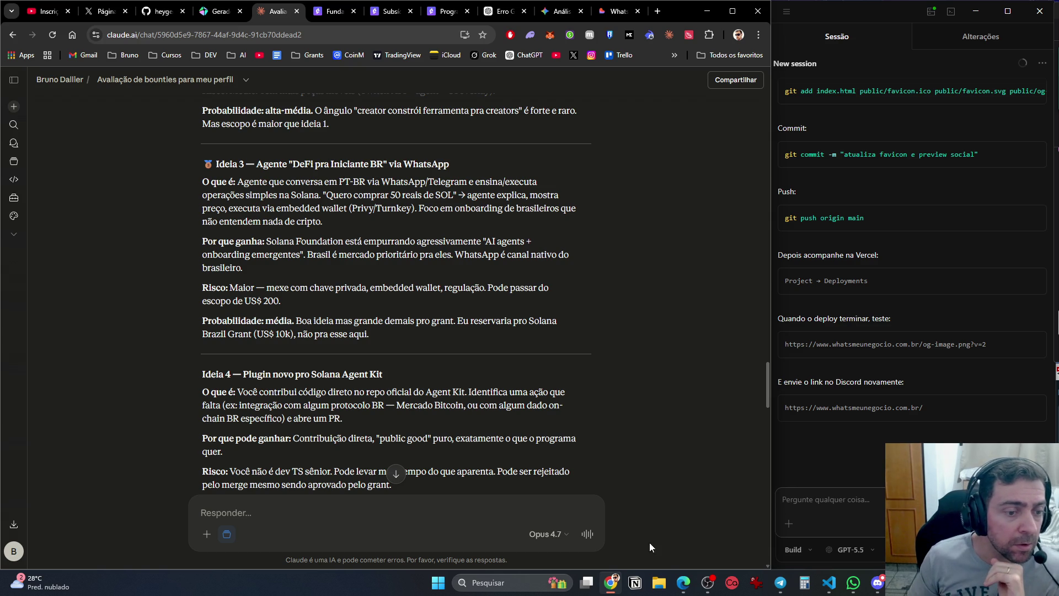
scroll(640, 433, "down", 4)
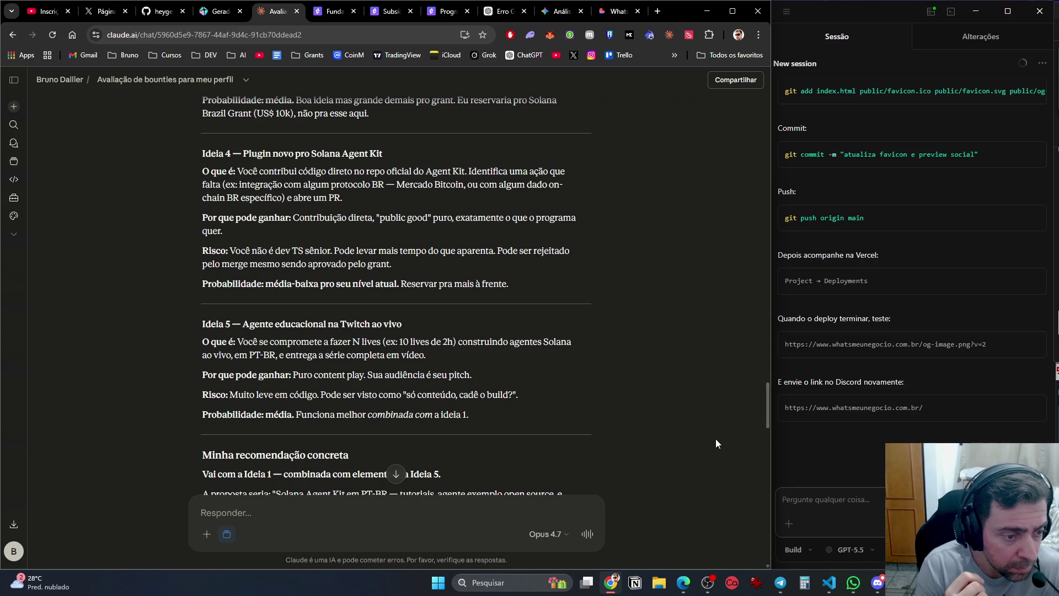
scroll(392, 387, "down", 4)
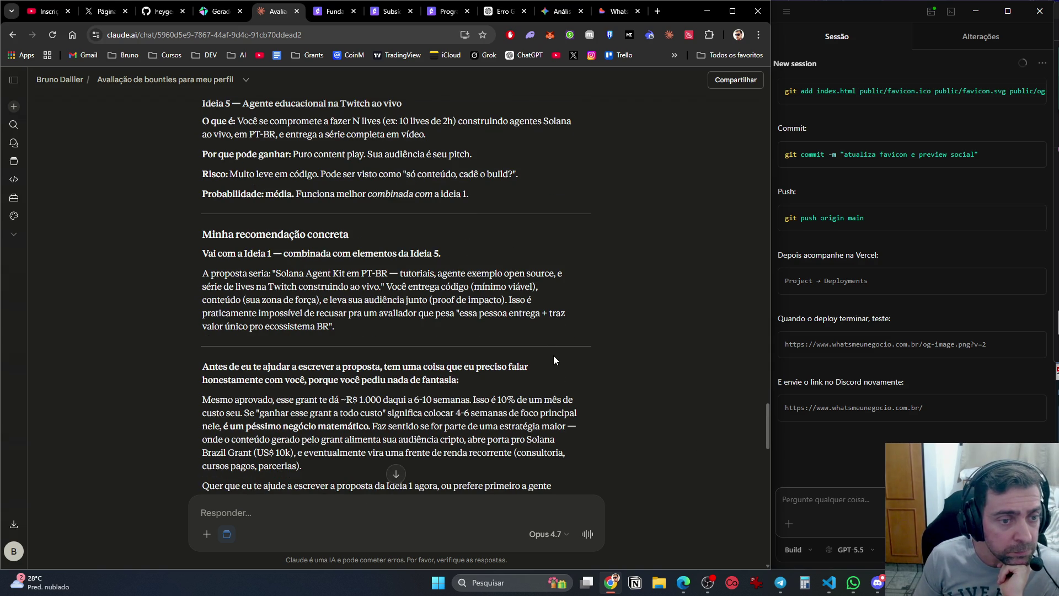
scroll(553, 356, "down", 2)
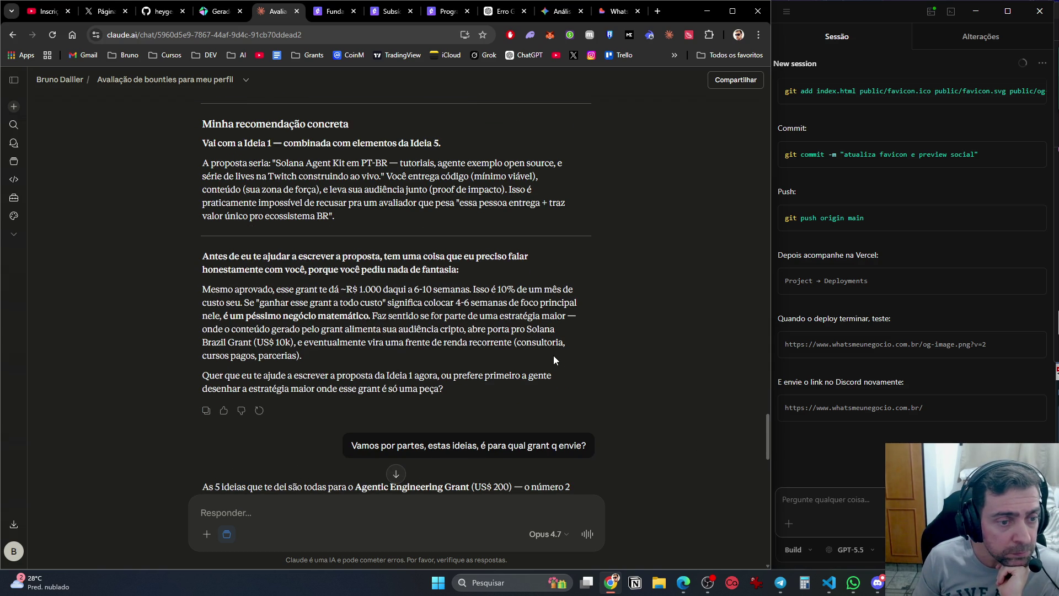
scroll(554, 355, "down", 4)
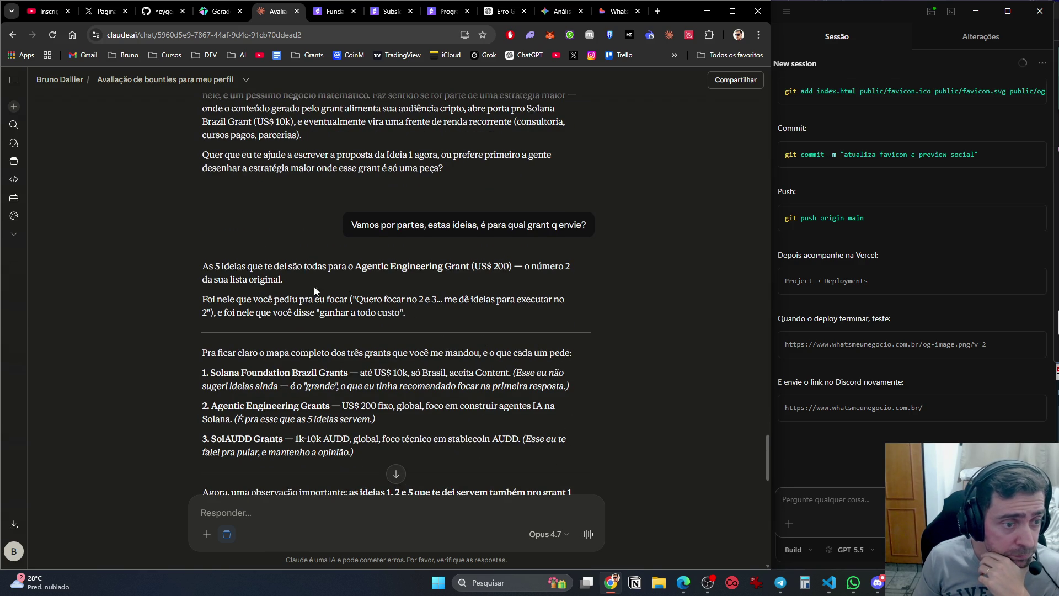
scroll(304, 292, "down", 2)
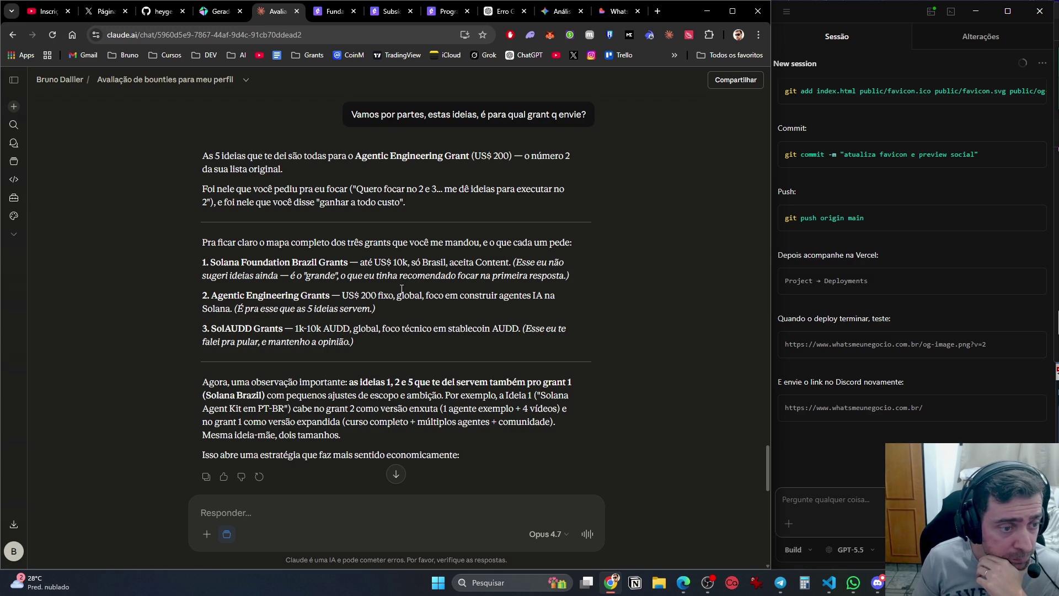
left_click(346, 14)
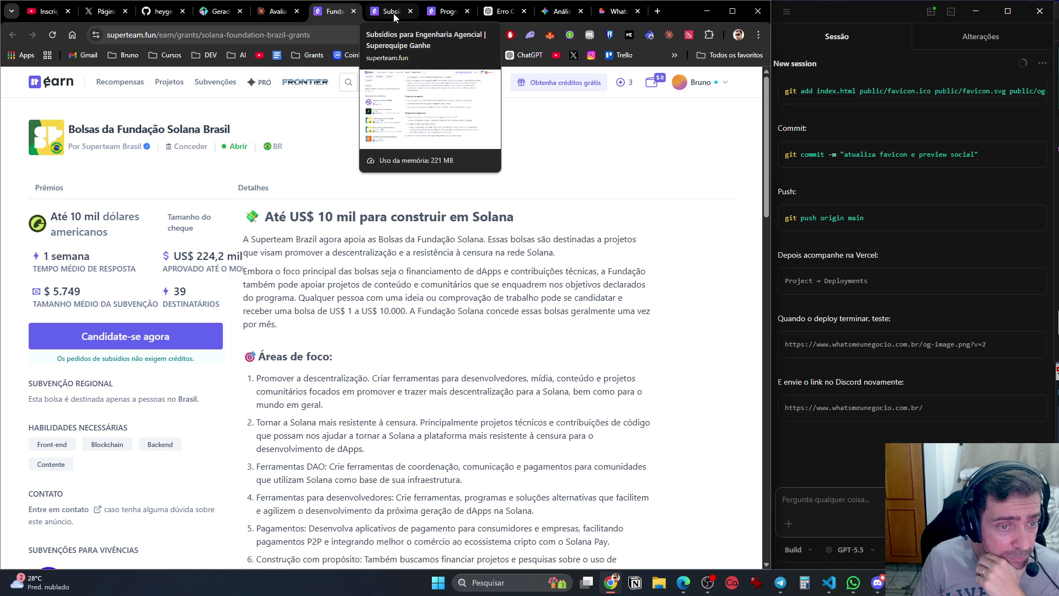
Compare the Brazil grant with the Agentic Engineering grant's details.
scroll(376, 273, "down", 3)
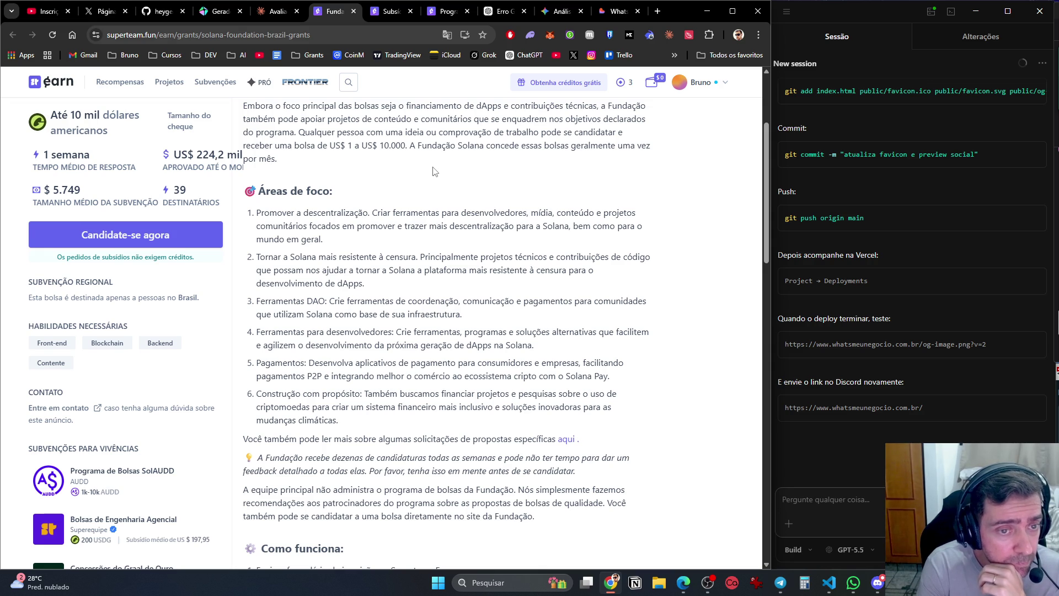
left_click(384, 13)
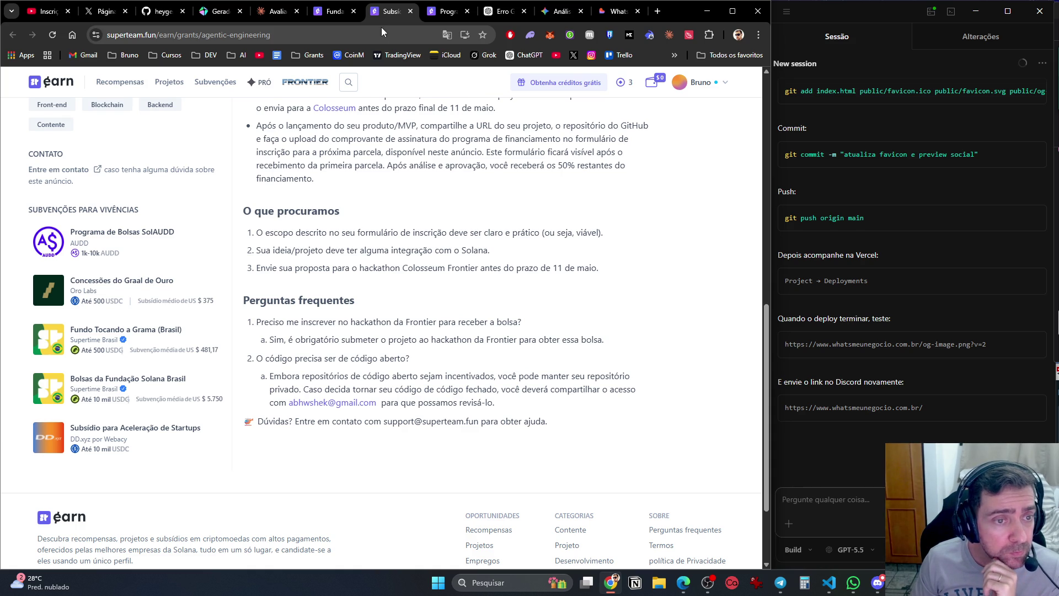
scroll(428, 414, "up", 15)
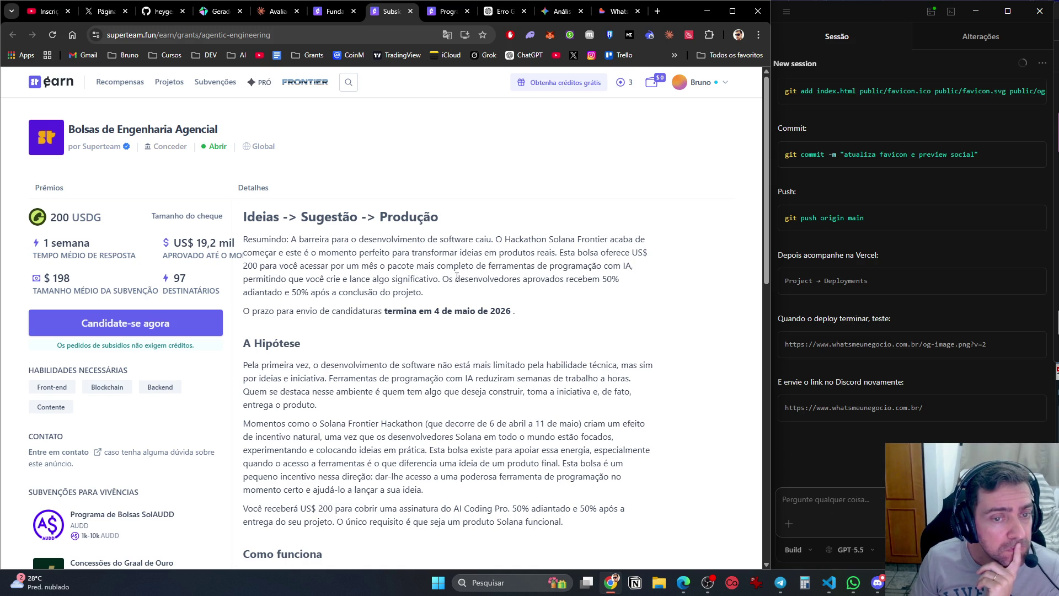
scroll(401, 307, "down", 4)
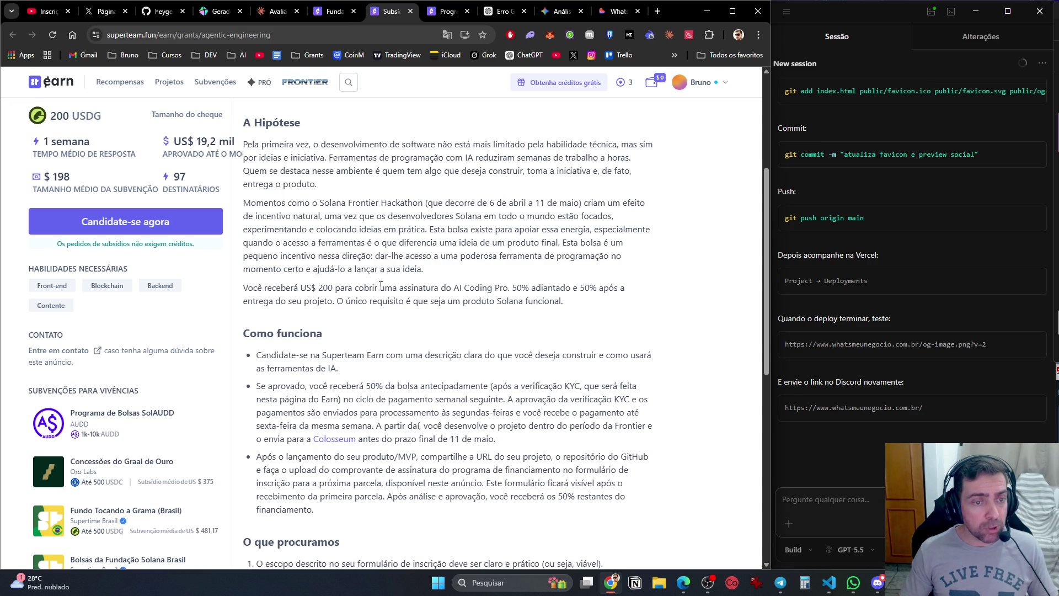
Copy 'AI Coding Pro' from the grant text into a new tab's address bar.
left_click_drag(464, 288, 507, 286)
left_click(464, 283)
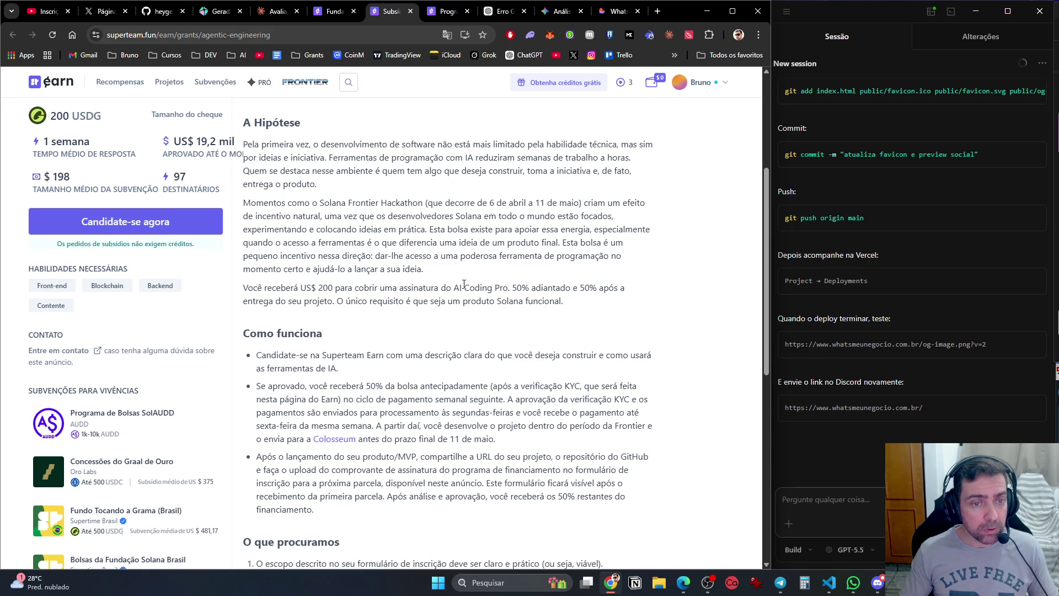
left_click_drag(454, 288, 507, 283)
key("ctrl+c")
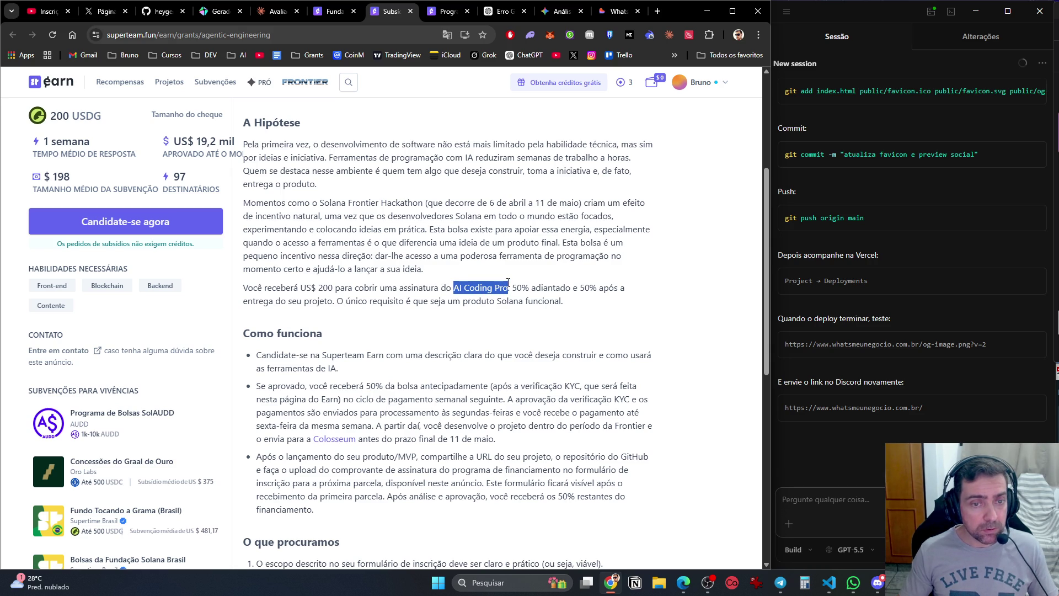
left_click(655, 15)
key("ctrl+v")
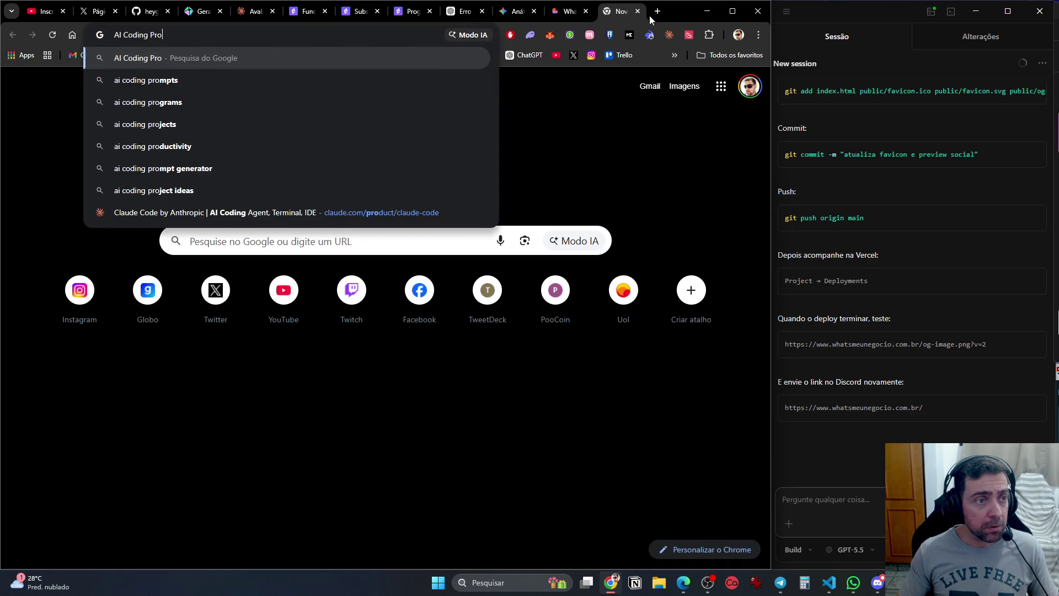
Search Google for 'AI Coding Pro', then open a new ChatGPT chat at chatgpt.com.
key("Return")
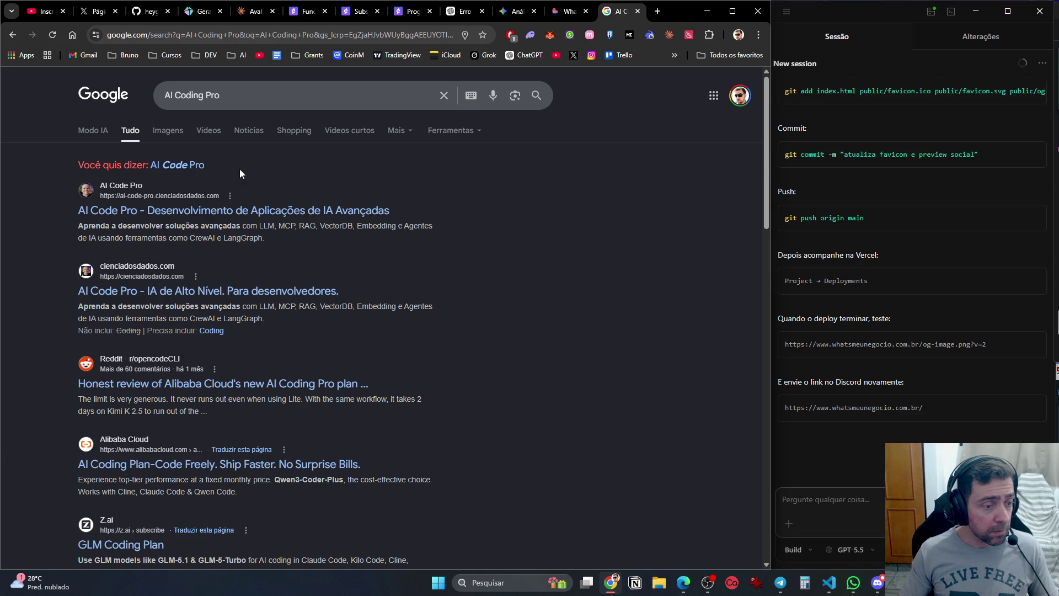
left_click(356, 38)
type("chat")
key("Return")
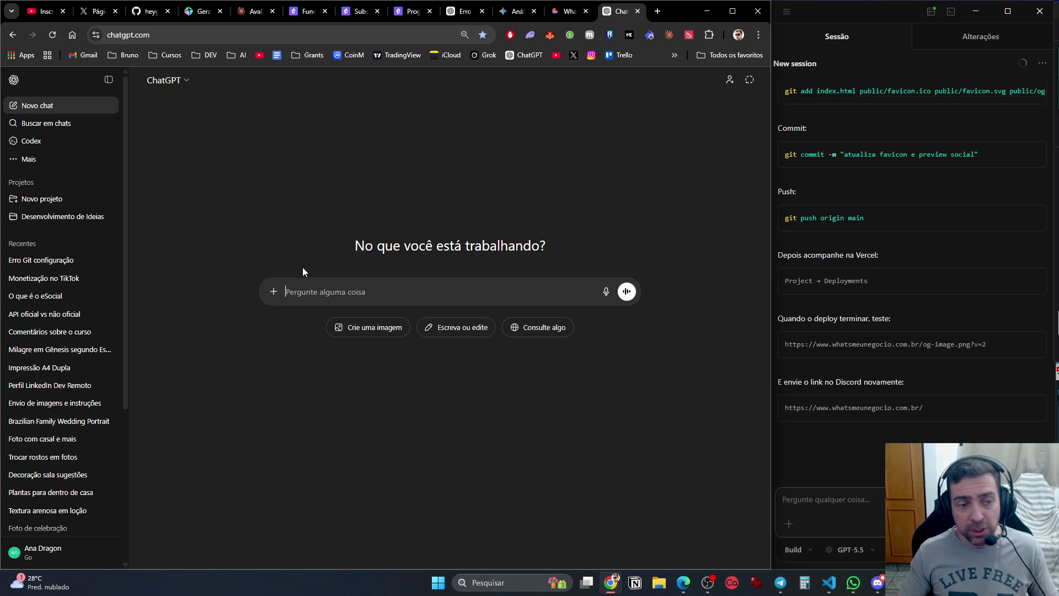
Ask ChatGPT 'o que é AI Coding Pro?' and read its explanation.
type("AI Coding Pro")
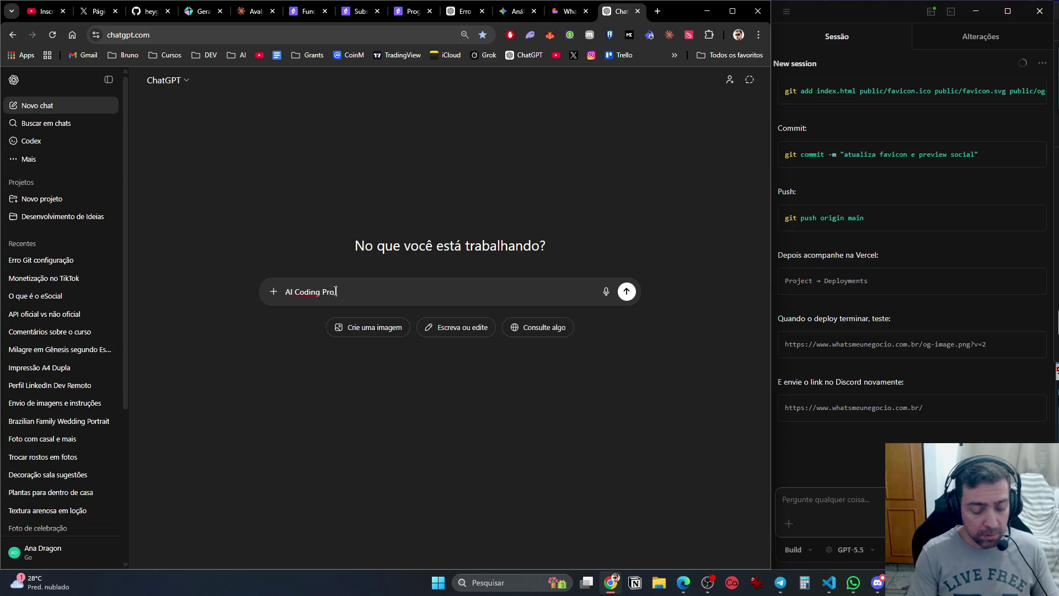
type("o que é")
type("?")
key("BackSpace")
key("BackSpace")
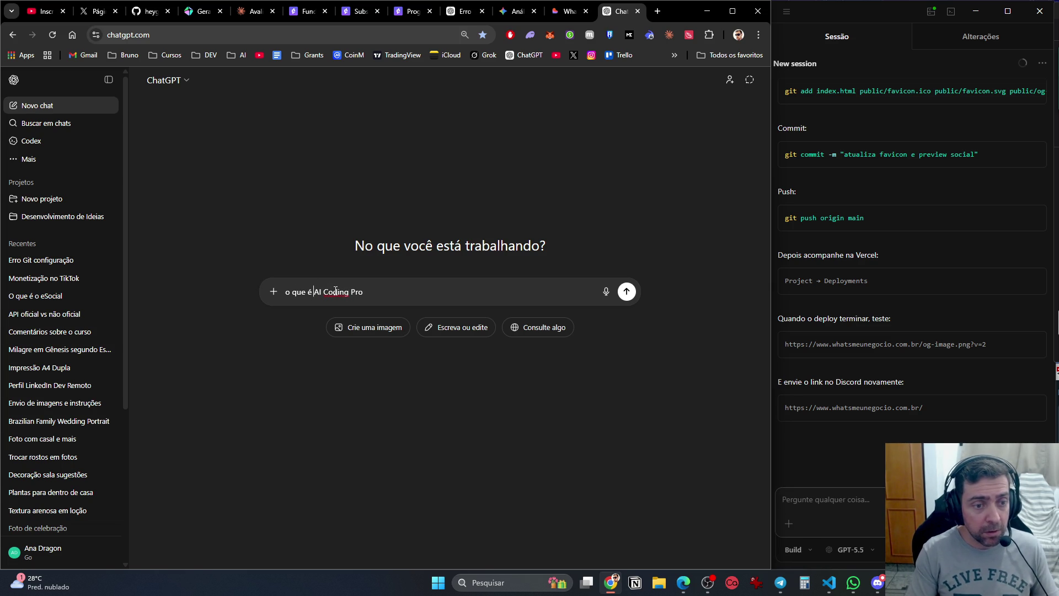
type("?")
key("Return")
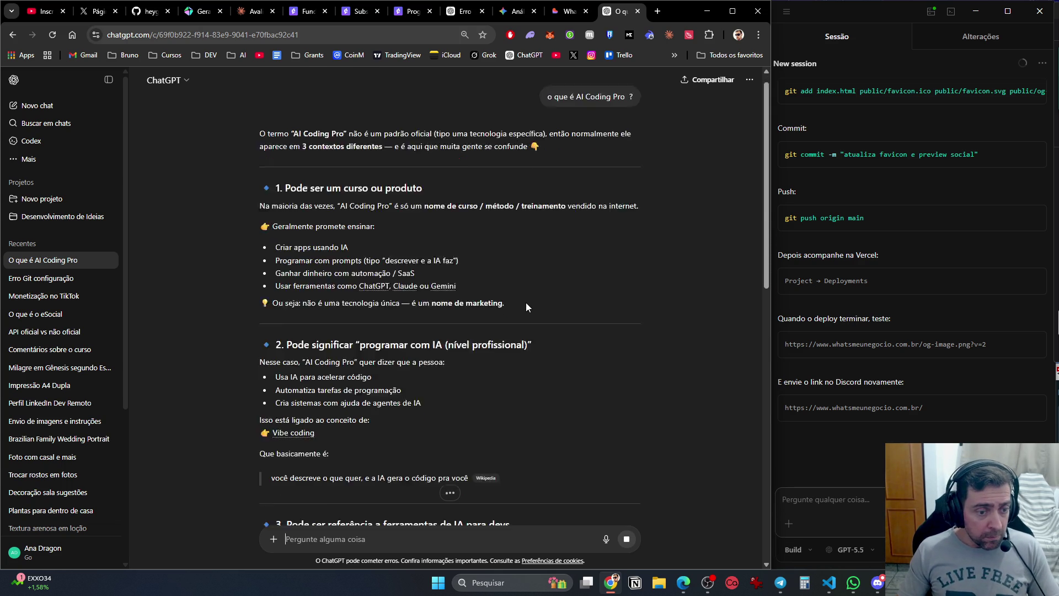
left_click(248, 12)
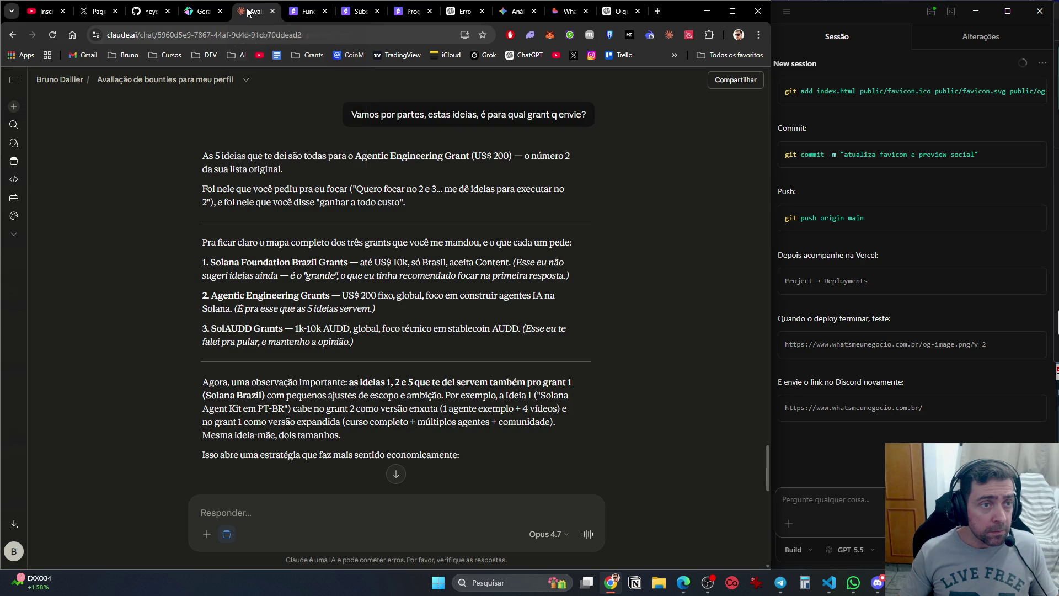
Revert the Agentic Engineering grant page to English and copy 'AI coding Pro subscription.'.
left_click(303, 13)
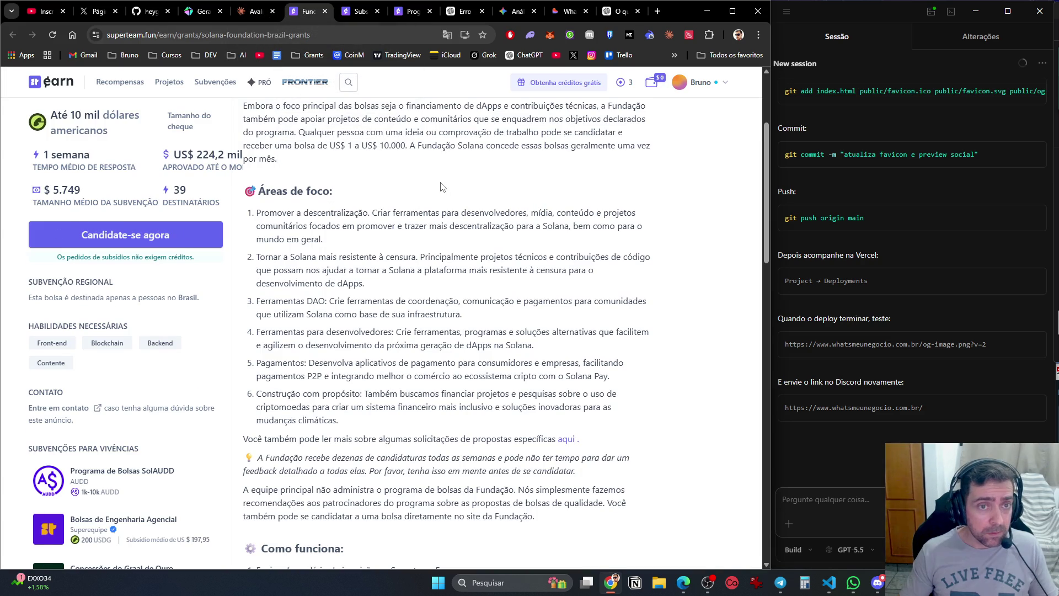
left_click(356, 17)
right_click(501, 234)
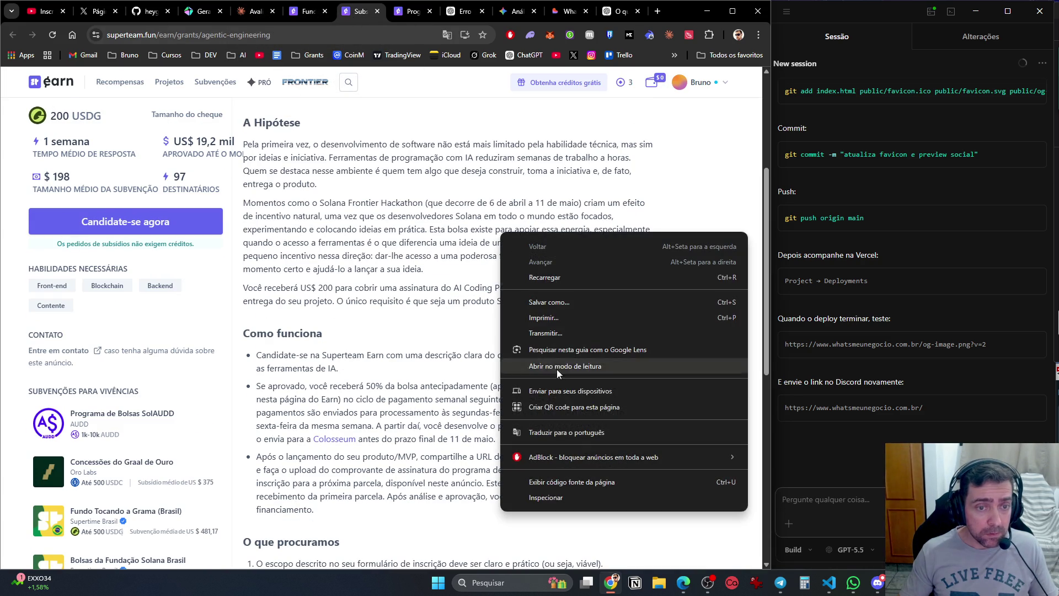
left_click(552, 419)
left_click(351, 63)
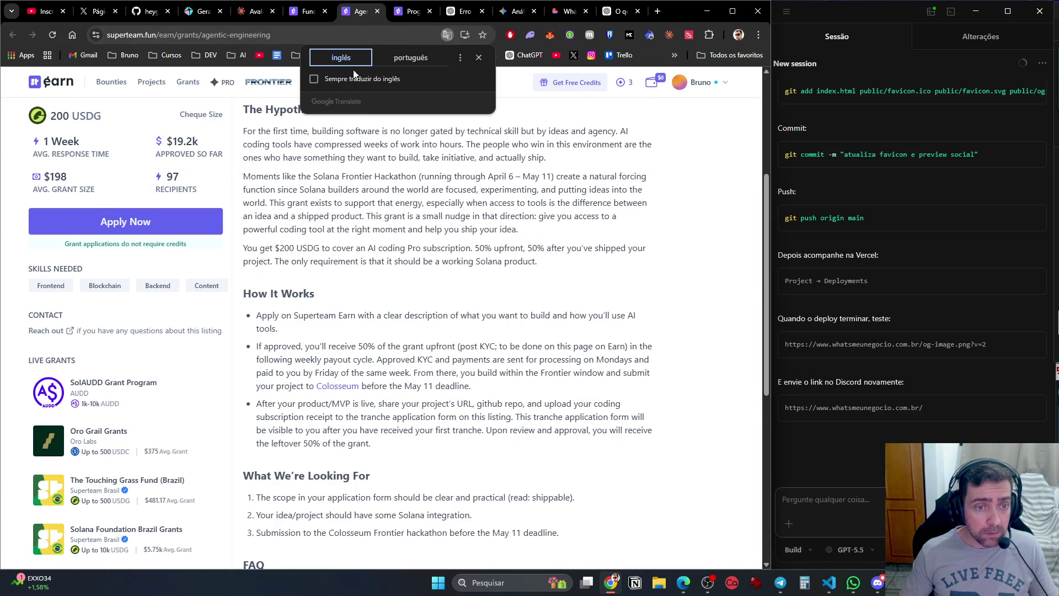
left_click(381, 264)
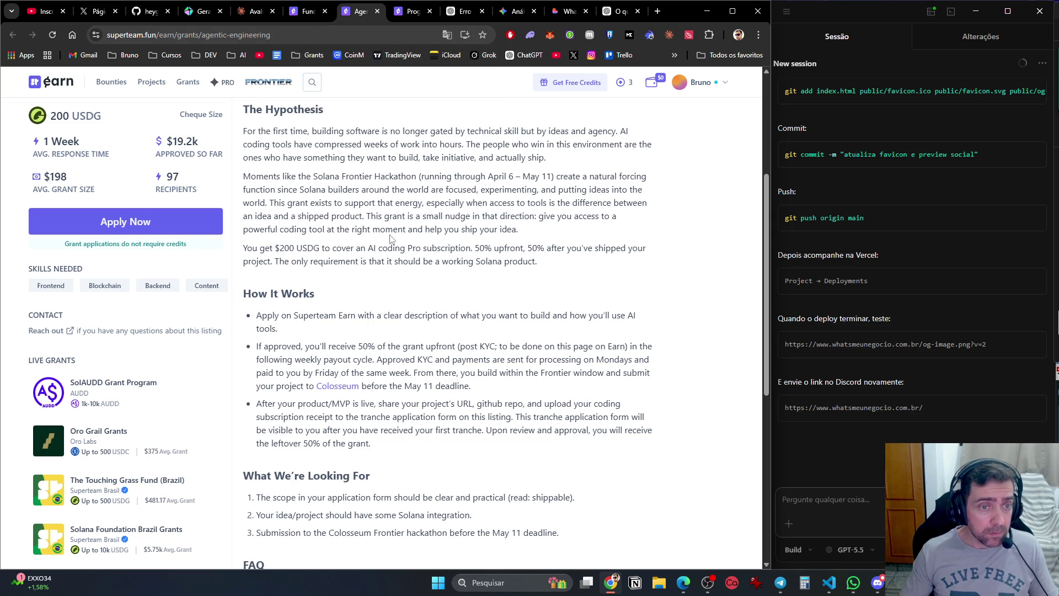
left_click_drag(370, 243, 475, 243)
key("ctrl+c")
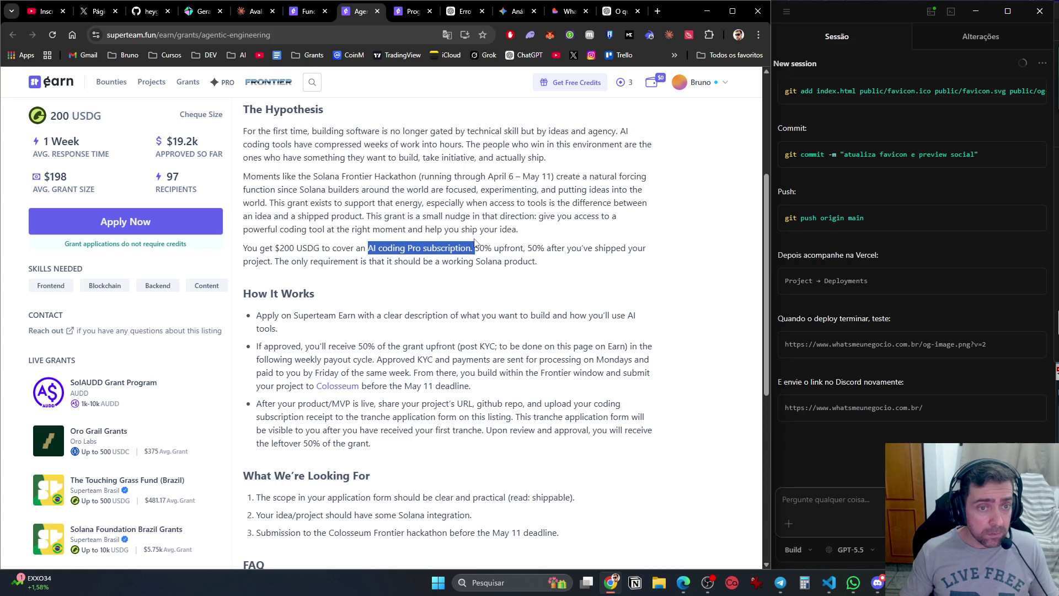
left_click(251, 15)
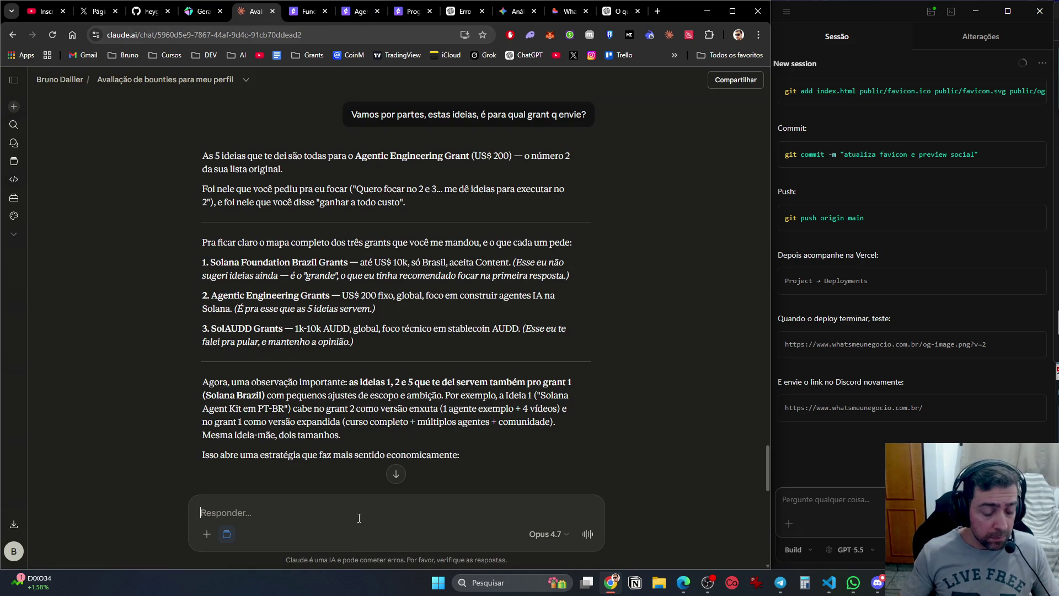
Ask Claude 'o que é este' followed by the pasted 'AI coding Pro subscription.' phrase.
type("o que é este")
key("ctrl+v")
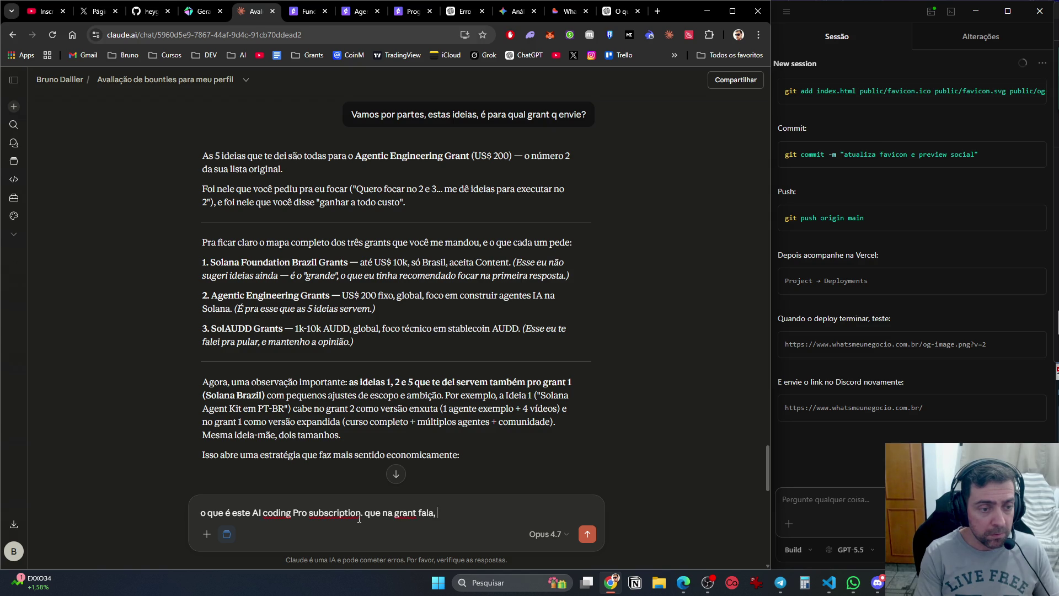
key("Return")
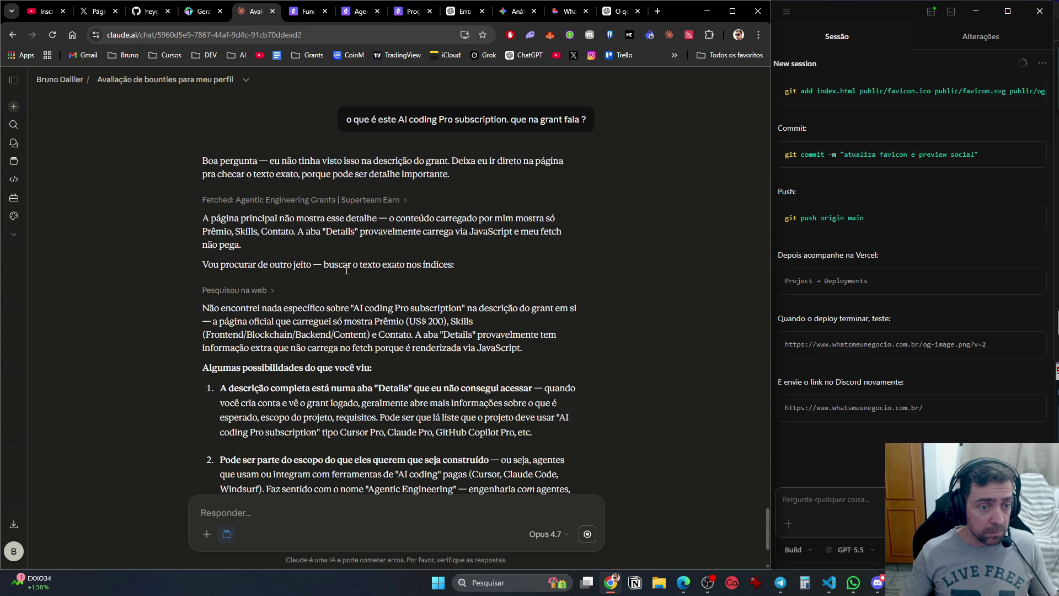
left_click(348, 12)
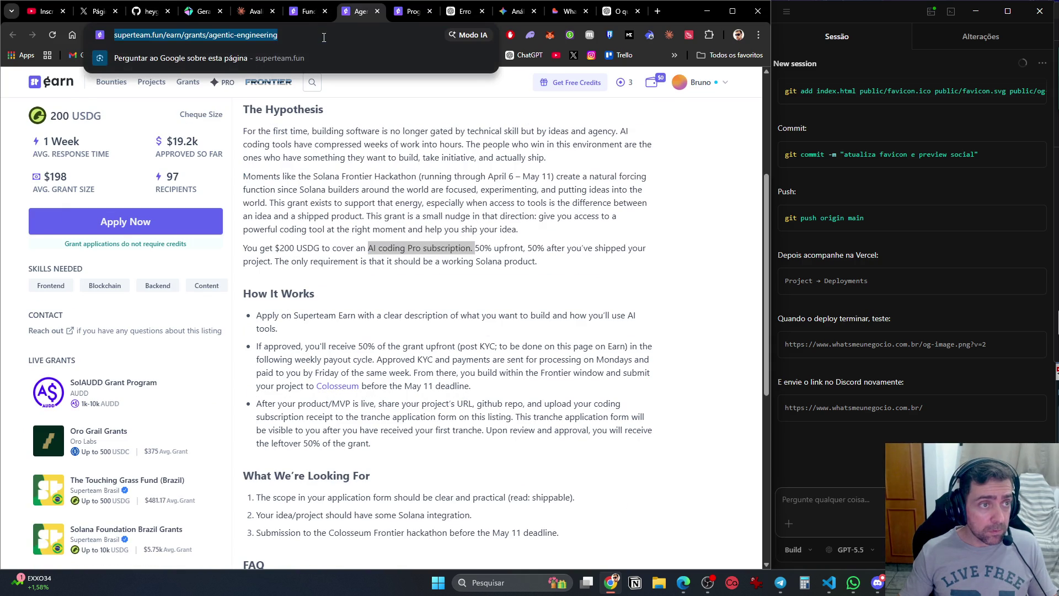
Send Claude the Agentic Engineering grant link with an 'Olha' note asking it to read the grant.
left_click(255, 12)
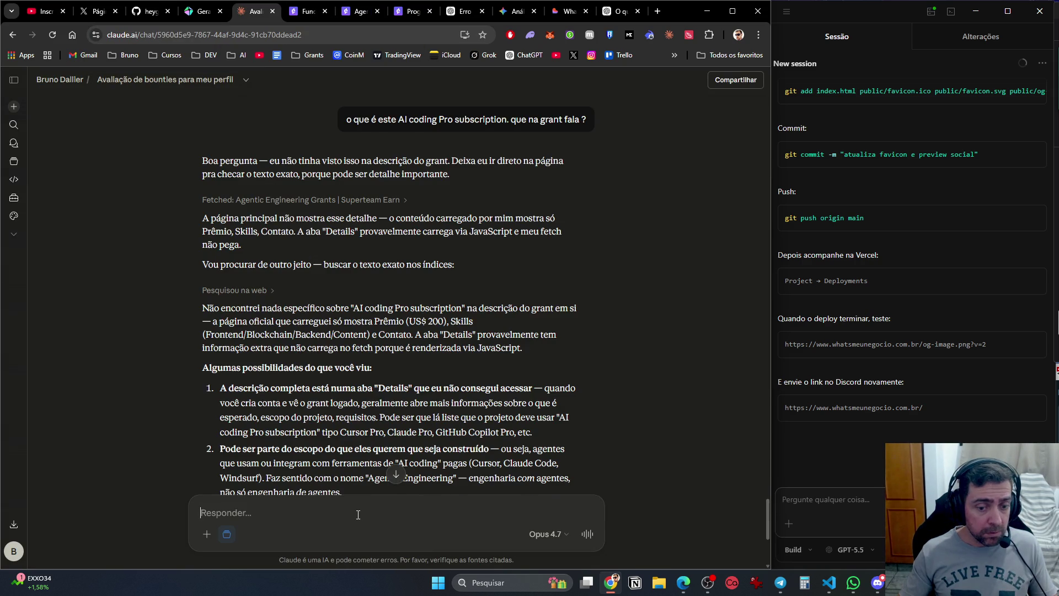
scroll(358, 514, "down", 5)
type("https://superteam.fun/earn/grants/agentic-engineering")
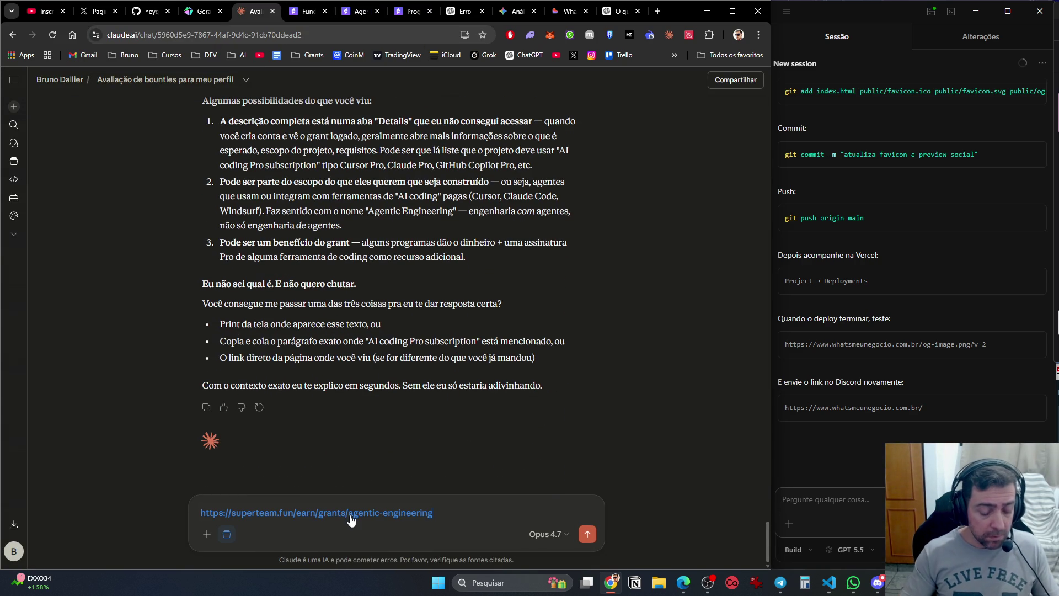
key("shift+Return")
type("Olha a grant direito")
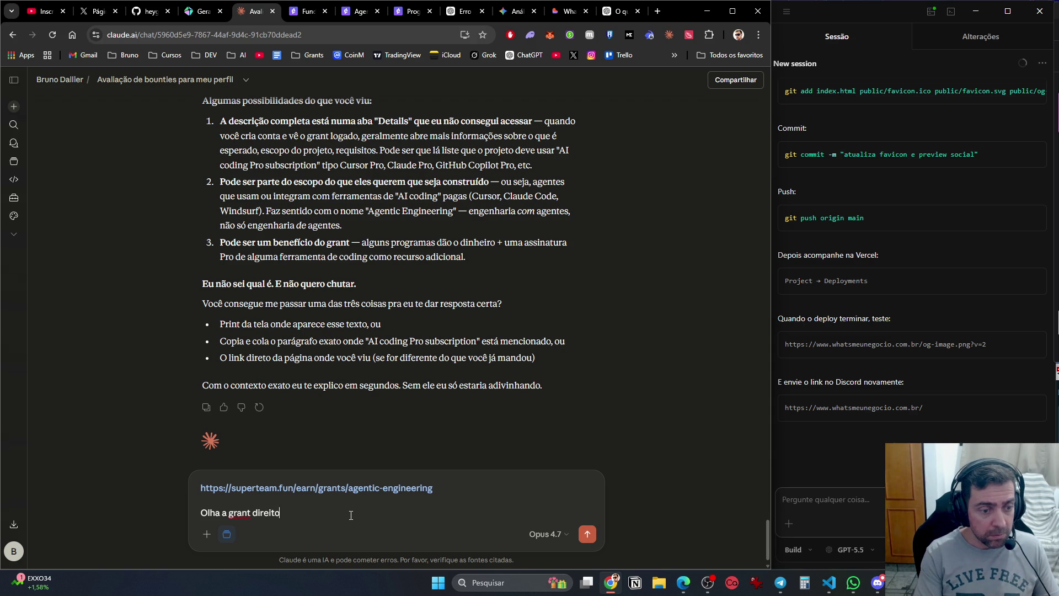
key("Return")
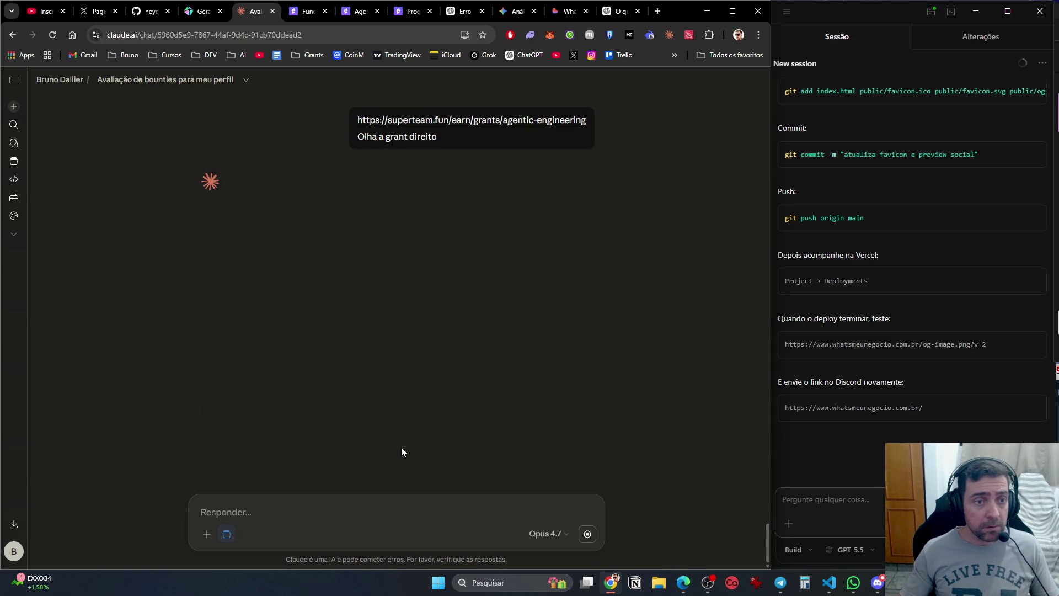
scroll(486, 498, "down", 15)
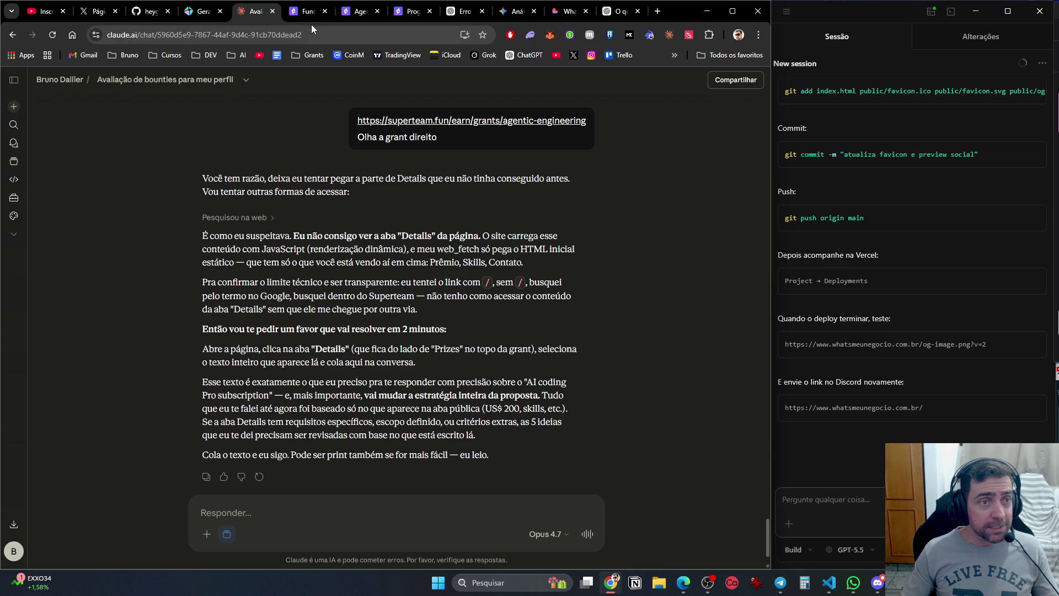
left_click(347, 13)
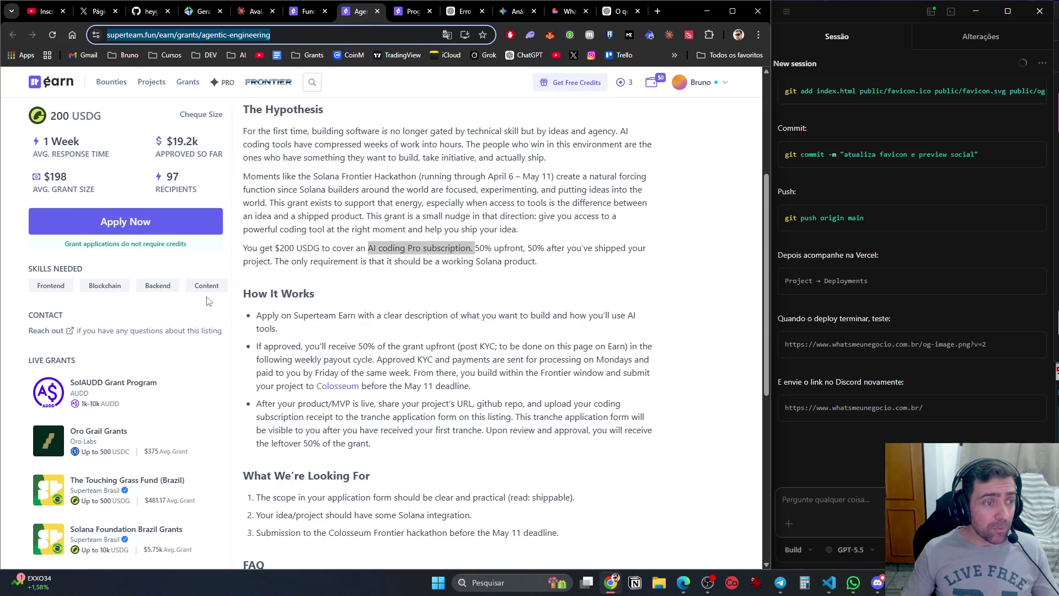
Copy the grant description from 'Ideas -> Prompt -> Prod' through the FAQ and begin a 'segue o texto e print das grants:' reply.
scroll(314, 167, "up", 4)
mouse_move(238, 214)
left_mouse_down()
mouse_move(464, 279)
mouse_move(502, 380)
mouse_move(503, 321)
left_mouse_up()
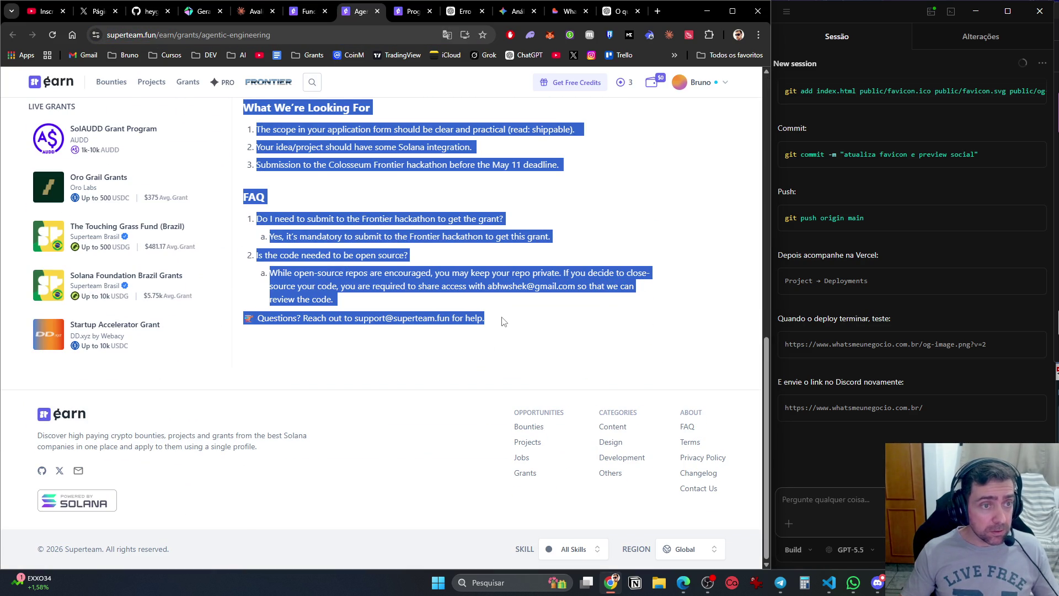
scroll(465, 363, "up", 10)
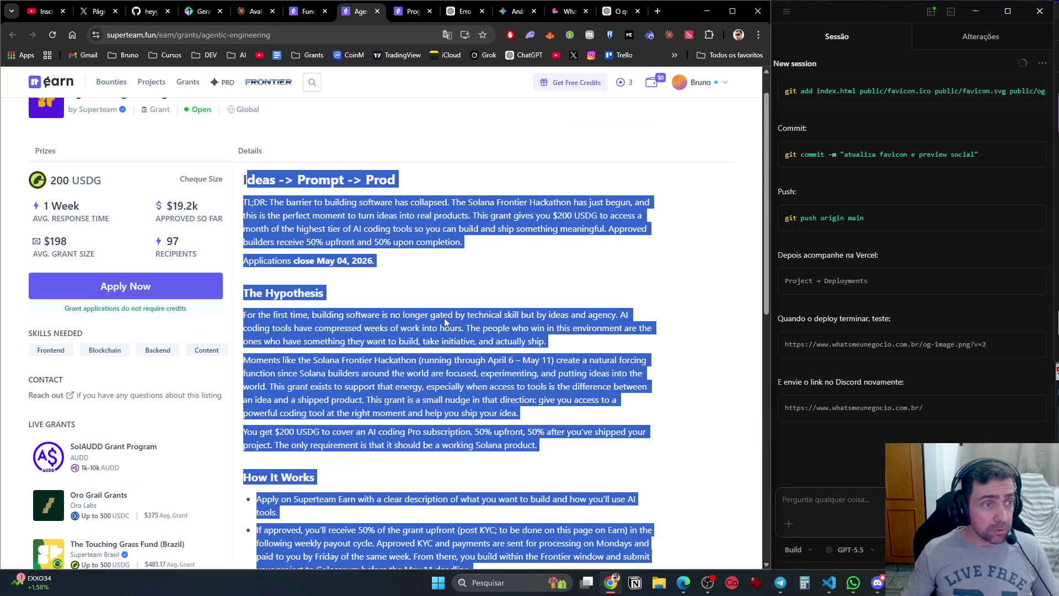
left_click(250, 173)
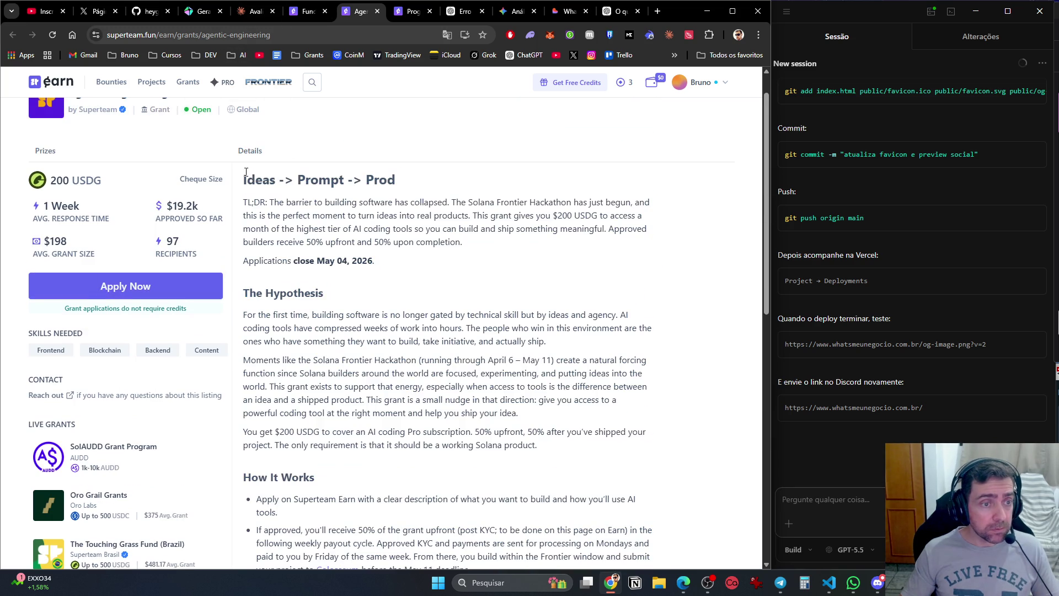
mouse_move(241, 177)
left_mouse_down()
mouse_move(497, 562)
mouse_move(419, 260)
mouse_move(502, 344)
left_mouse_up()
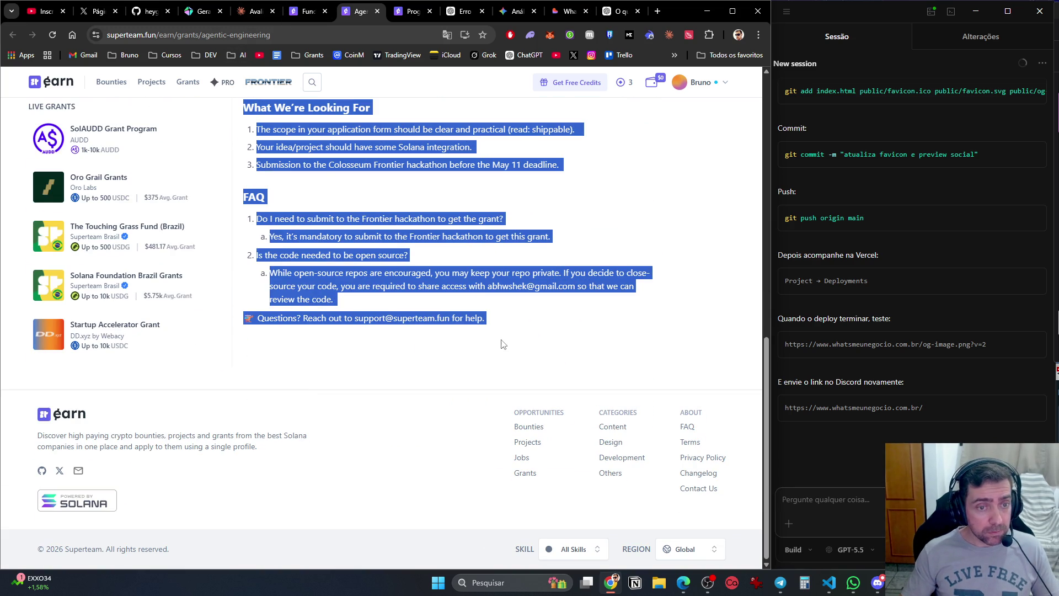
left_click(255, 8)
type("segue o texto e print das grants:")
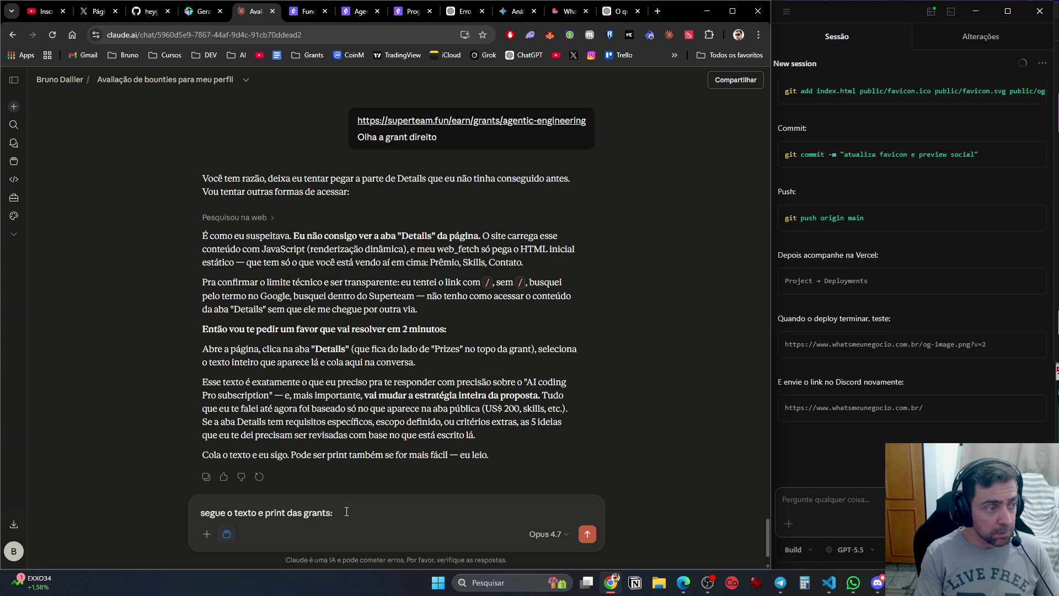
Paste the copied Agentic Engineering grant text below the intro line of the draft.
key("shift+Return")
key("ctrl+v")
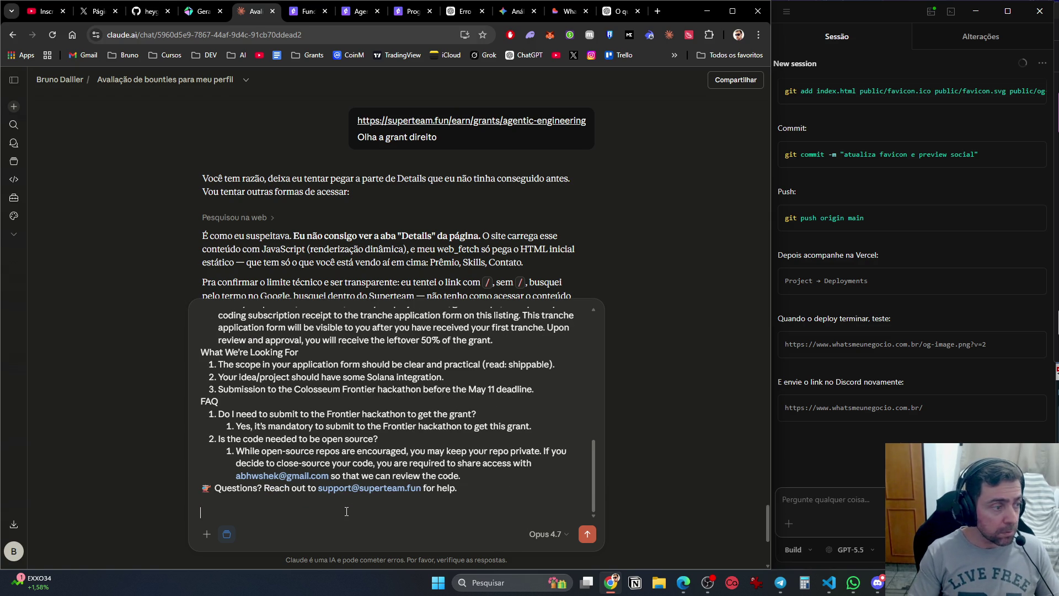
left_click(303, 16)
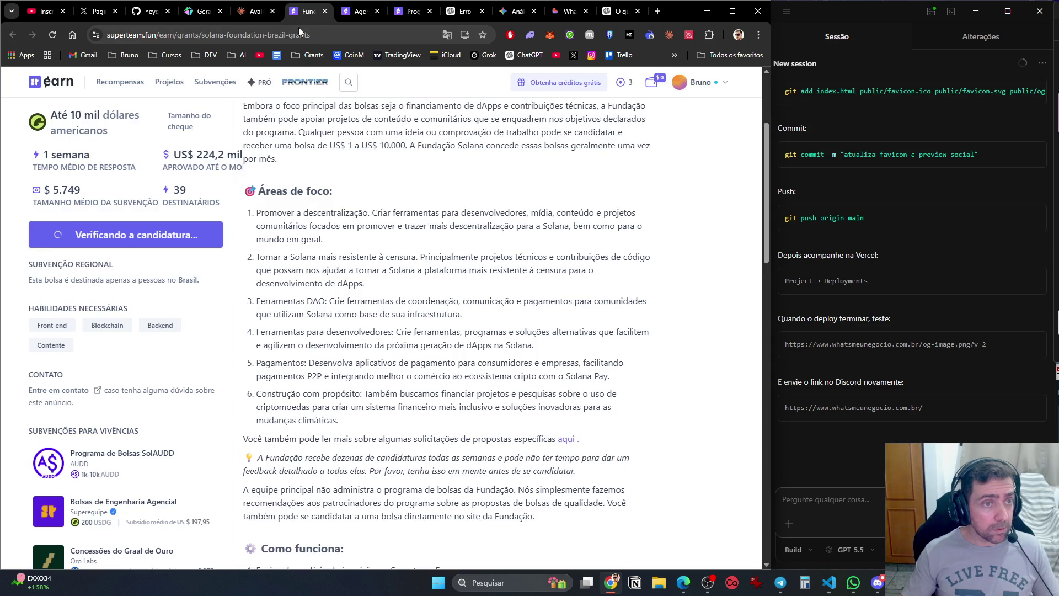
Snip the top of the Solana Foundation Brazil grant page into the Claude draft.
scroll(84, 155, "up", 2)
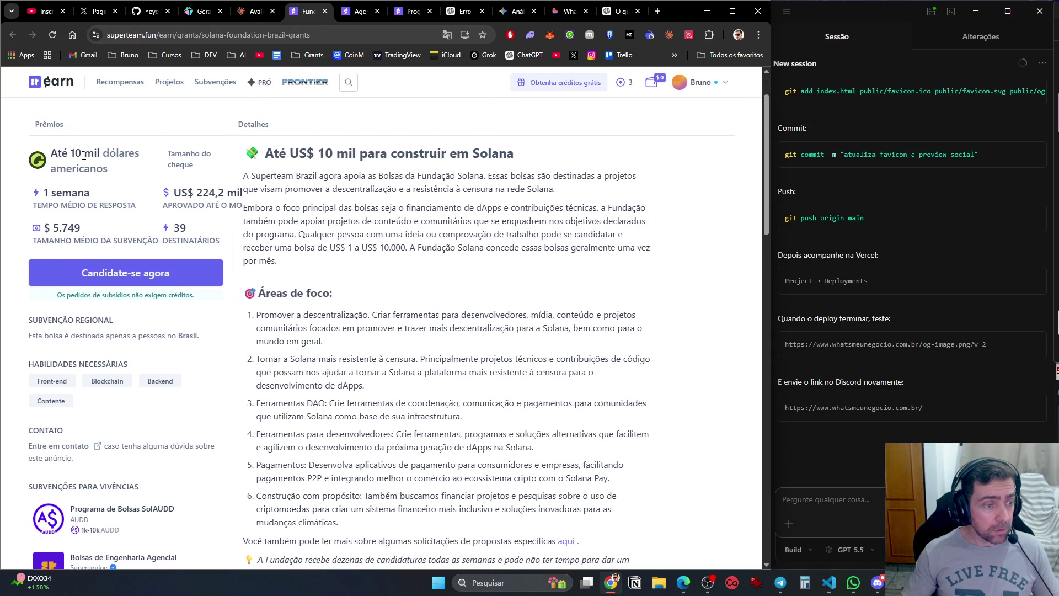
key("super+shift+s")
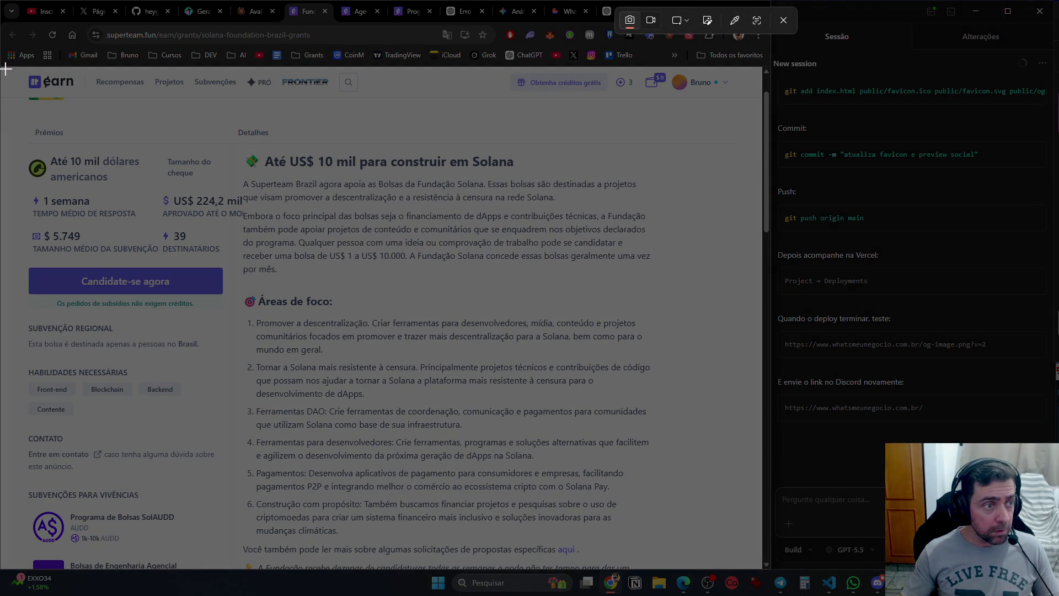
mouse_move(6, 24)
left_mouse_down()
mouse_move(690, 534)
mouse_move(759, 568)
left_mouse_up()
left_click(259, 11)
key("ctrl+v")
Snip the 'Como funciona' and 'Diretrizes' sections for the Claude draft.
left_click(305, 11)
scroll(306, 346, "down", 8)
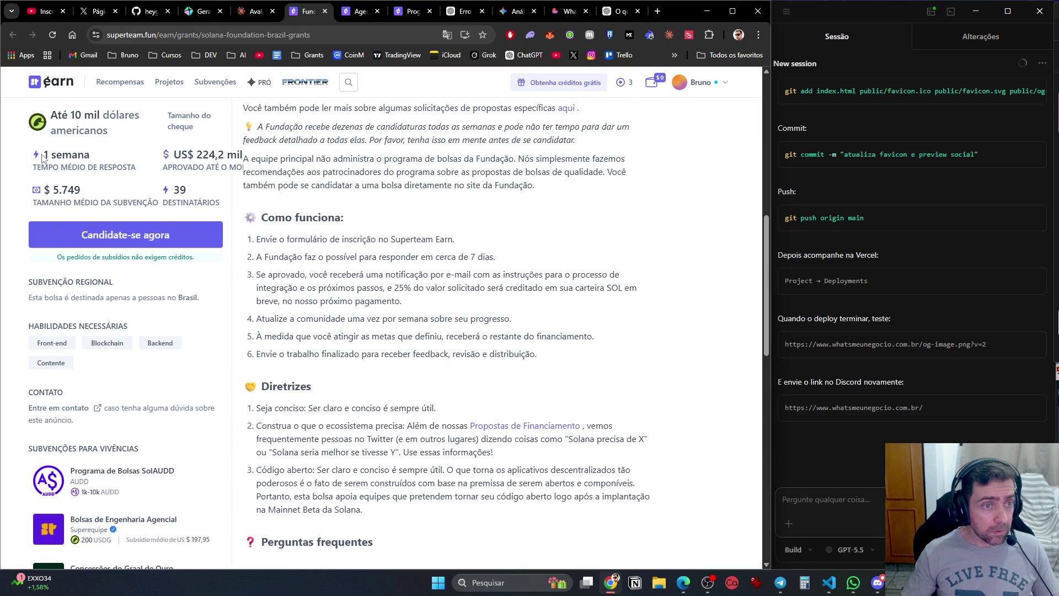
scroll(43, 157, "up", 8)
scroll(110, 221, "down", 8)
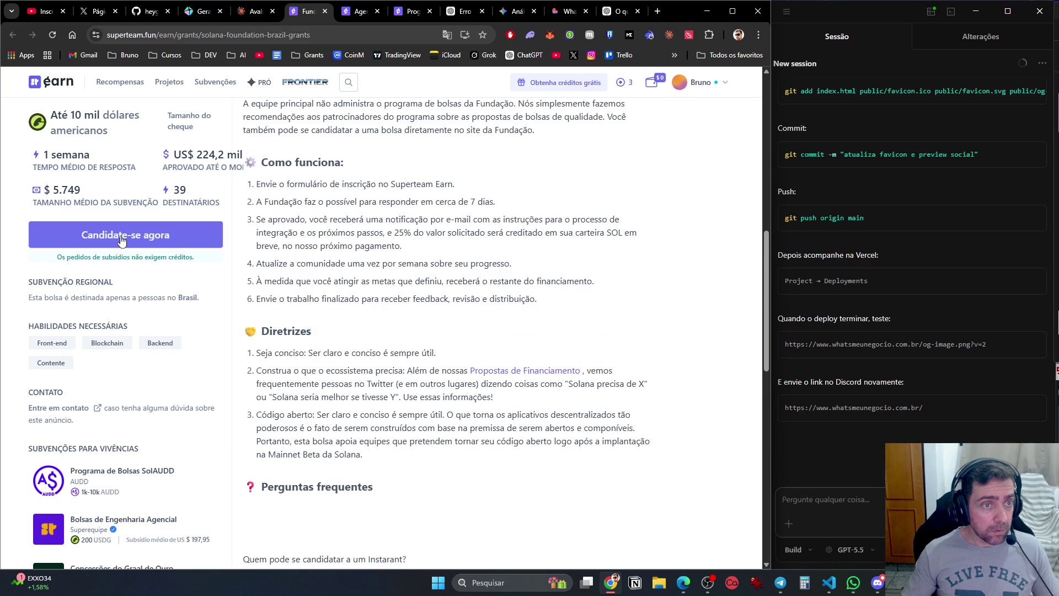
key("super+shift+s")
mouse_move(245, 104)
left_mouse_down()
mouse_move(661, 534)
mouse_move(743, 552)
mouse_move(746, 535)
left_mouse_up()
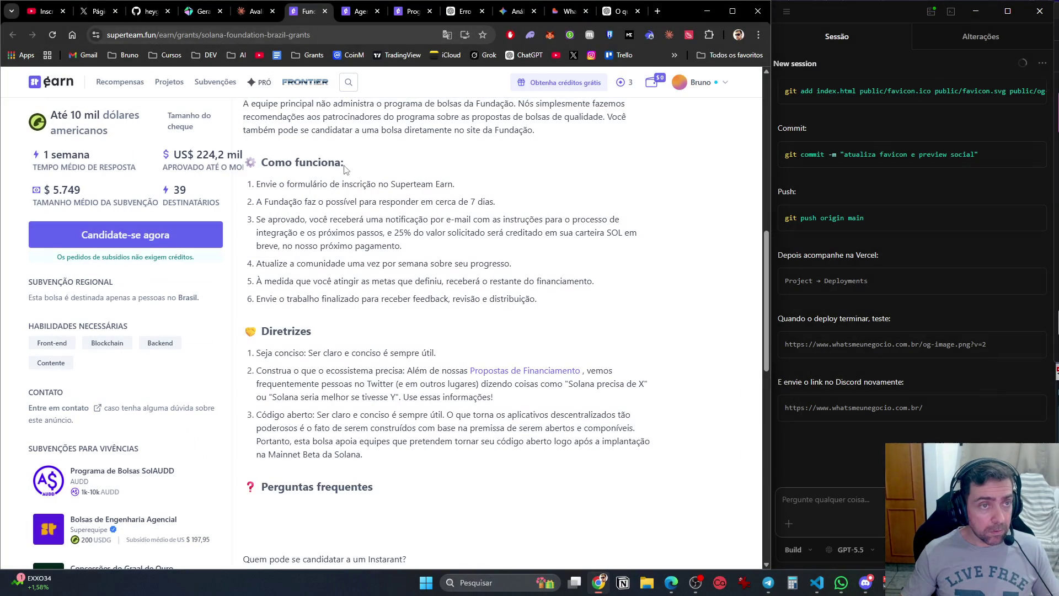
left_click(249, 12)
Snip the FAQ section and attach it as the third screenshot.
left_click(306, 11)
scroll(362, 260, "down", 7)
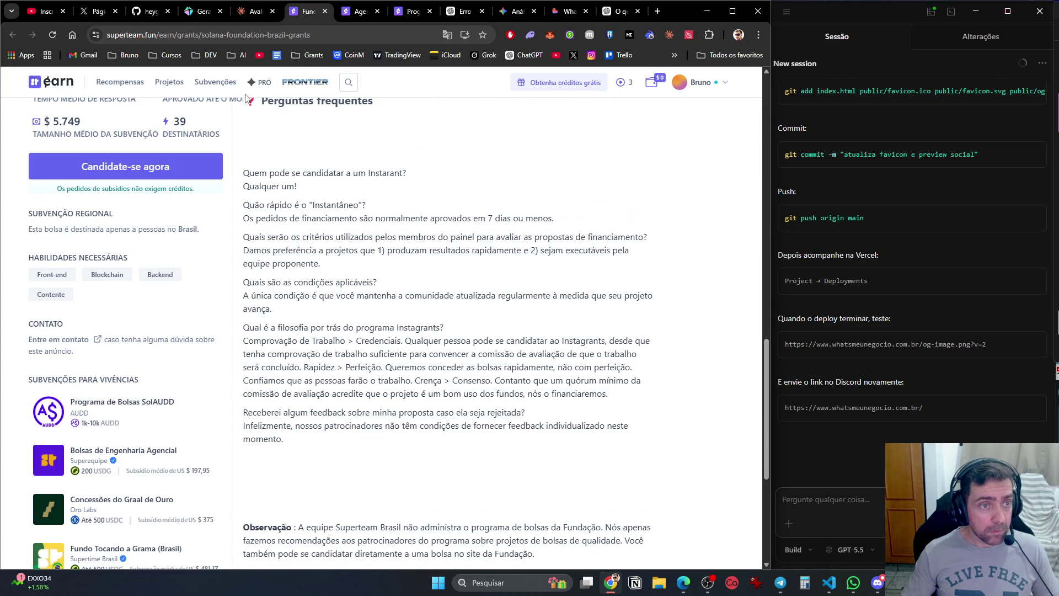
key("super+shift+s")
mouse_move(235, 87)
left_mouse_down()
mouse_move(711, 589)
mouse_move(773, 578)
left_mouse_up()
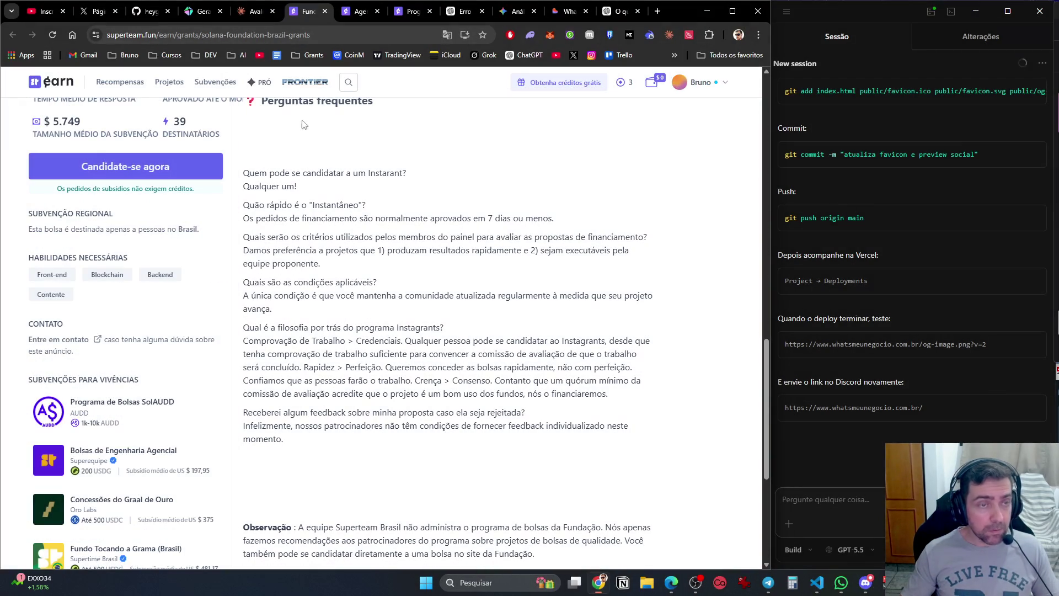
left_click(254, 11)
key("ctrl+v")
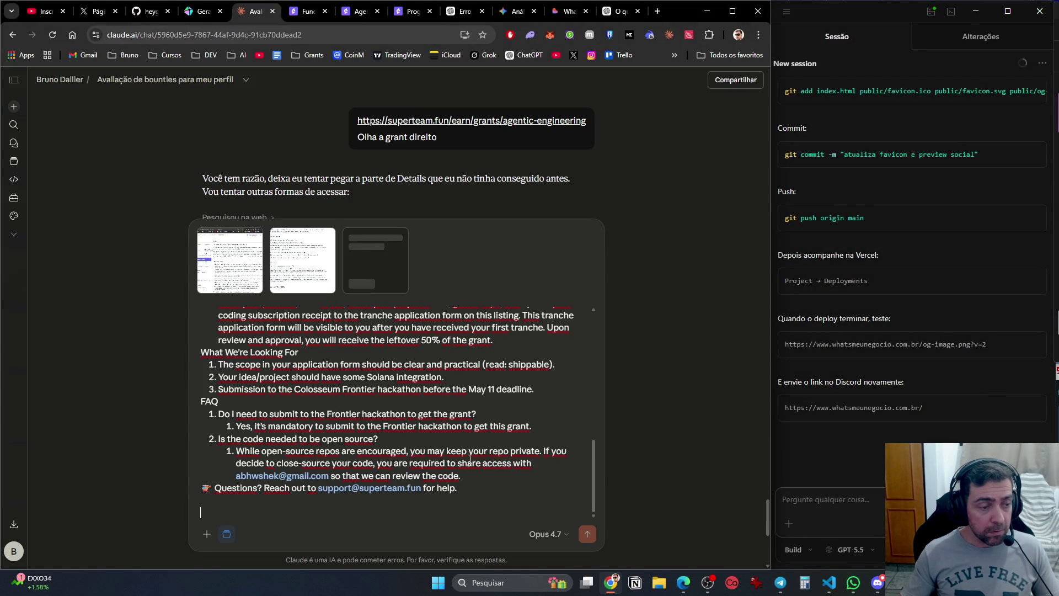
Send the grant text with three screenshot attachments to Claude.
key("Return")
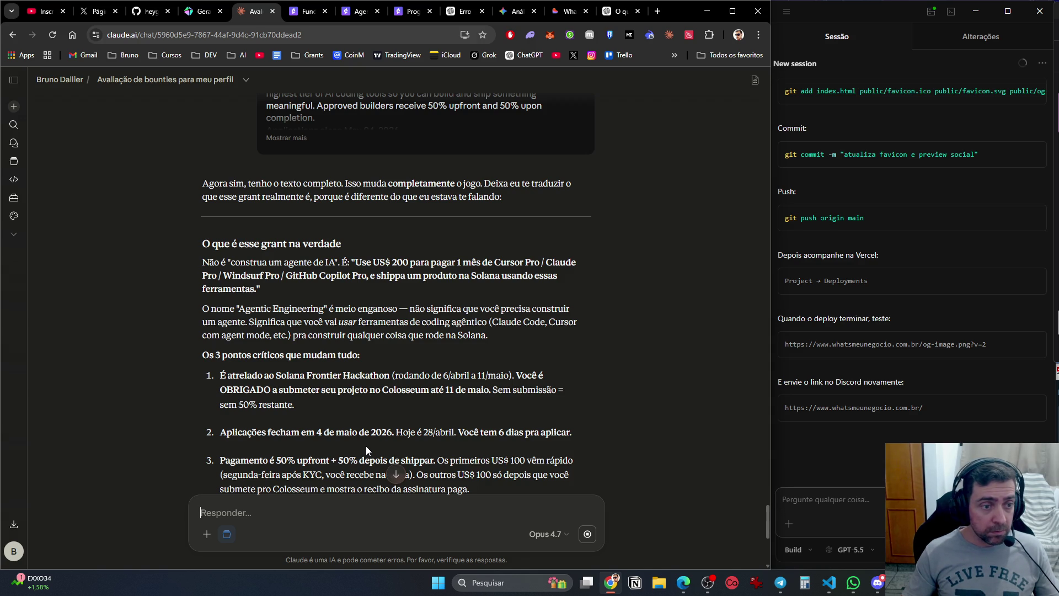
Scroll through Claude's grant analysis down to the 'Qual ideia você quer atacar?' choices.
scroll(366, 446, "down", 2)
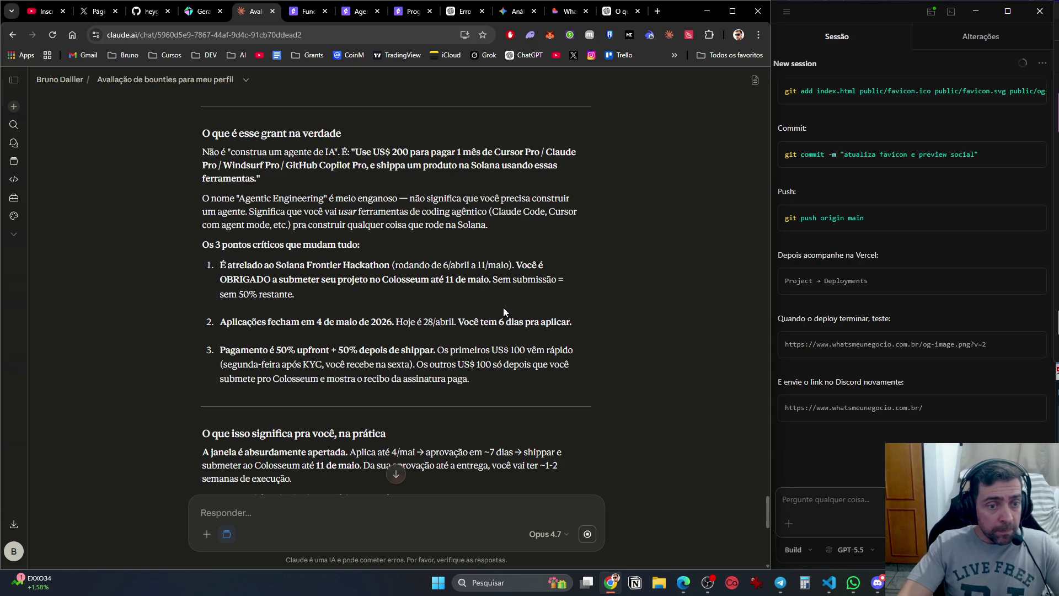
scroll(504, 307, "down", 1)
scroll(505, 307, "down", 2)
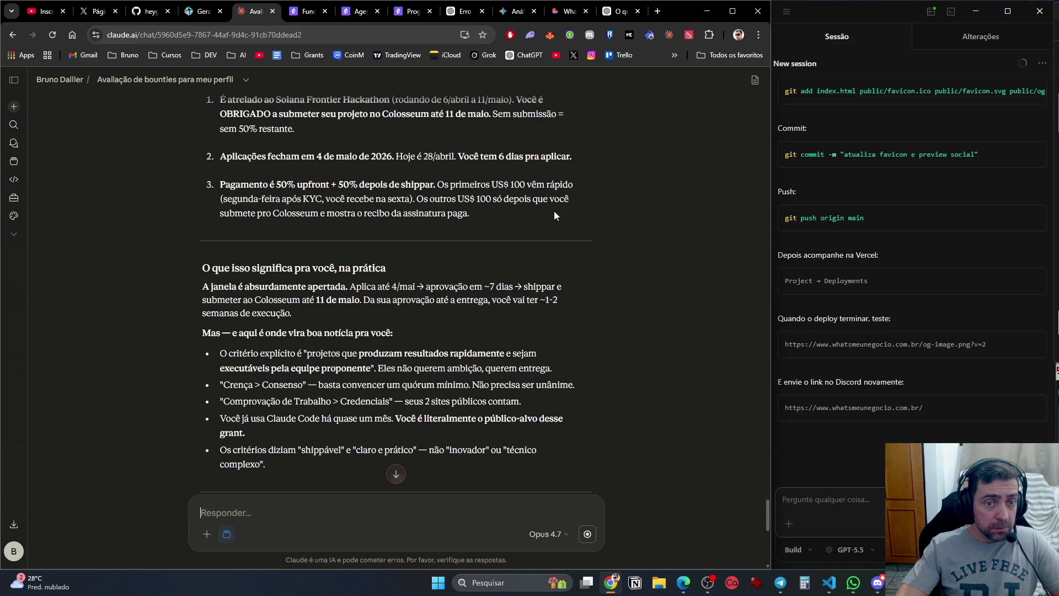
scroll(453, 241, "down", 3)
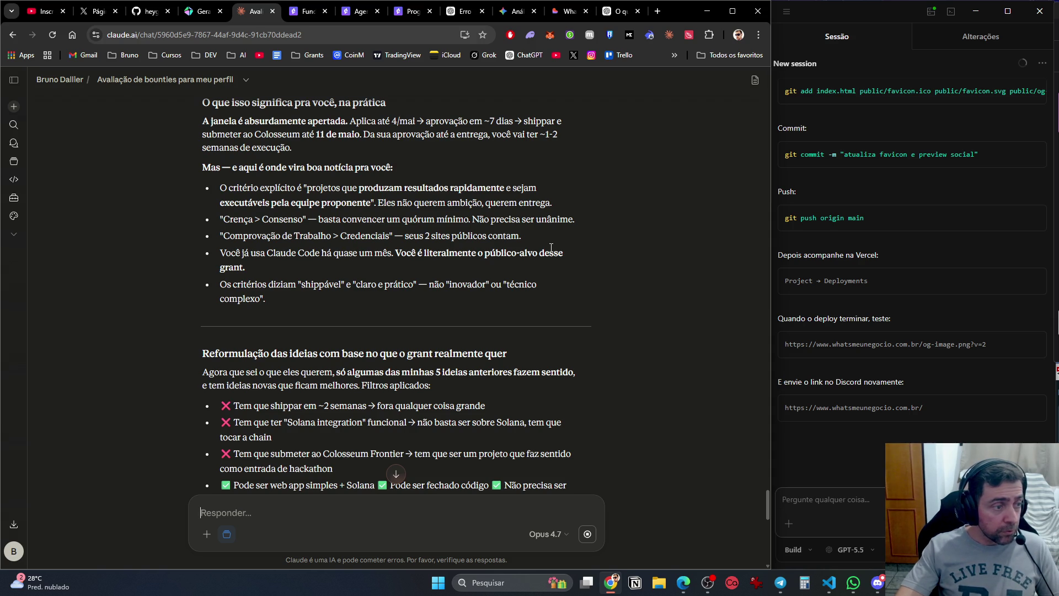
scroll(550, 249, "down", 1)
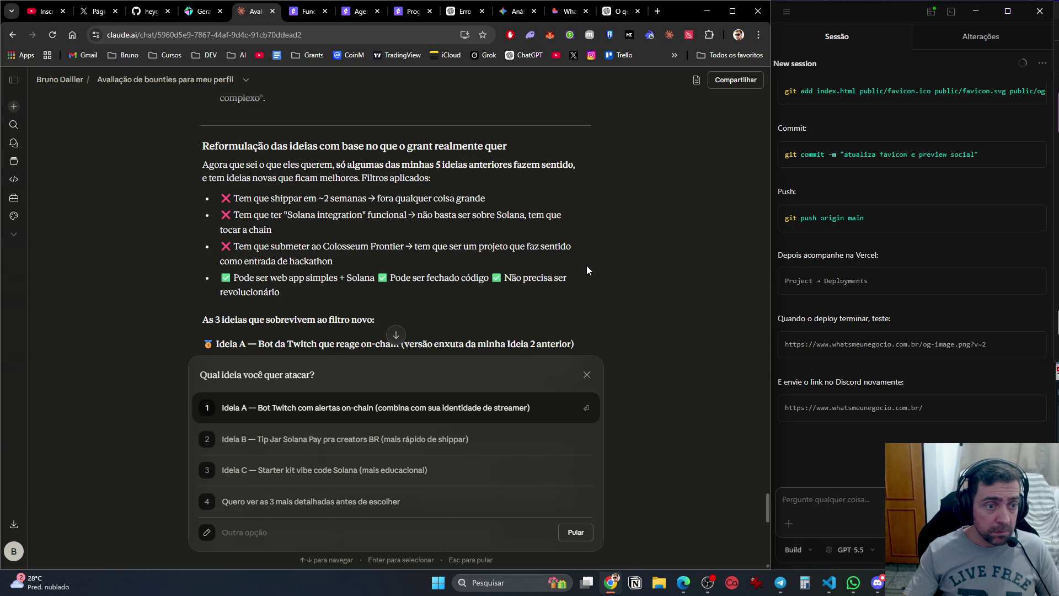
scroll(587, 267, "down", 1)
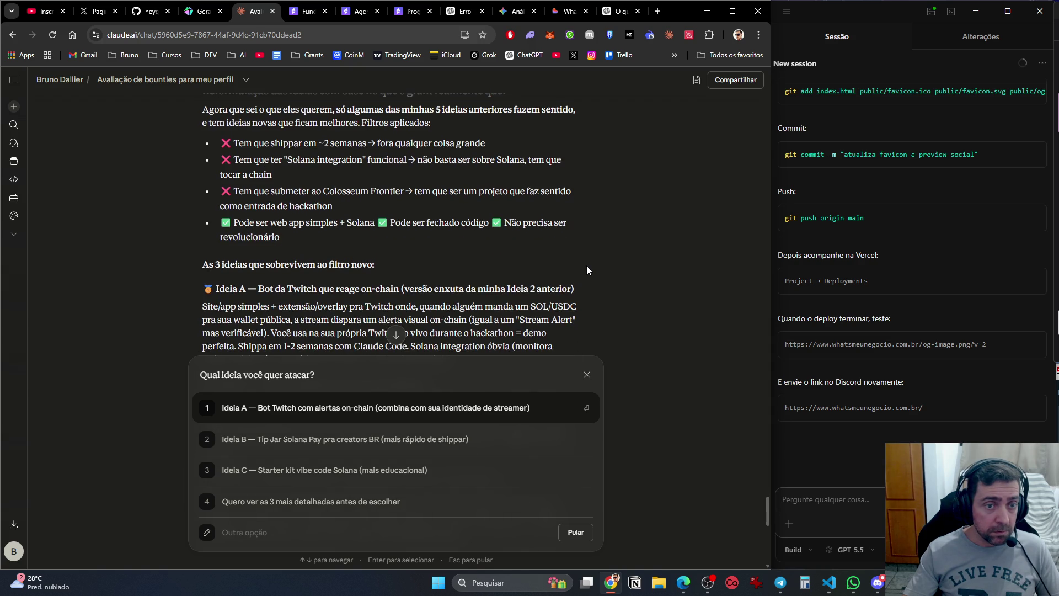
scroll(586, 267, "down", 1)
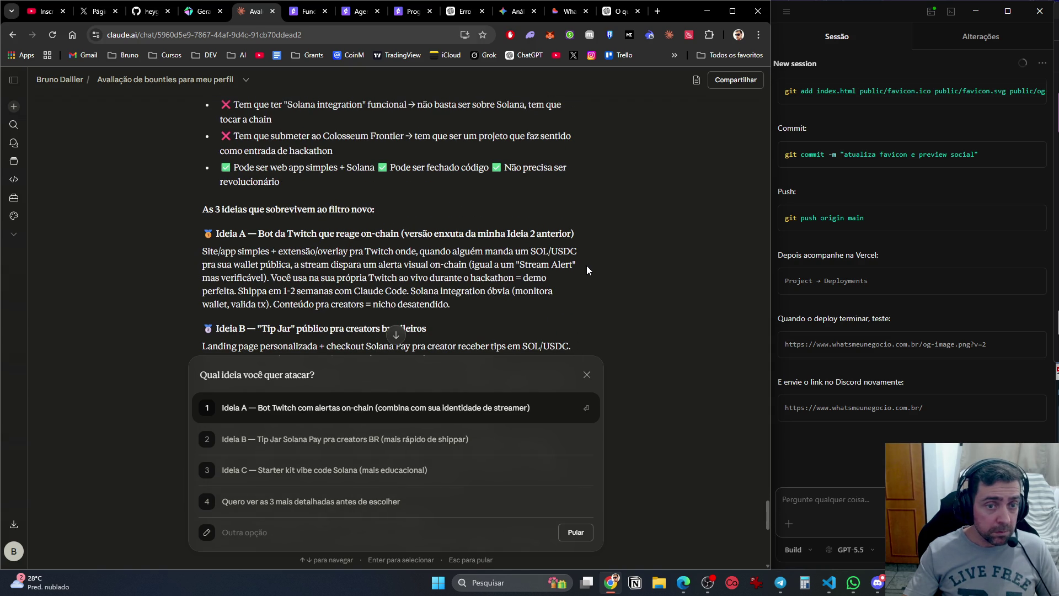
scroll(400, 178, "down", 2)
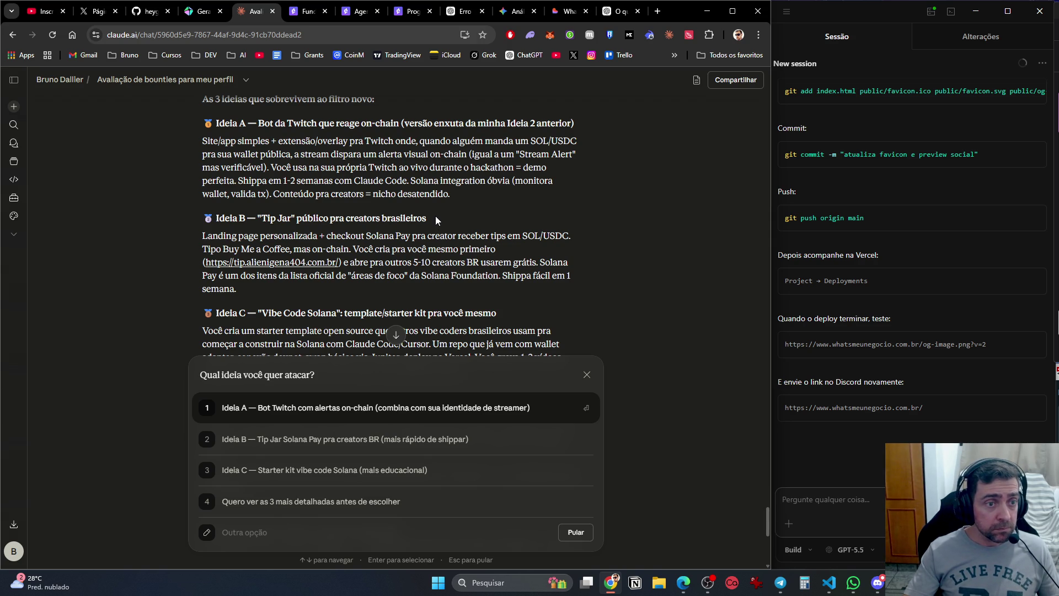
scroll(427, 218, "down", 1)
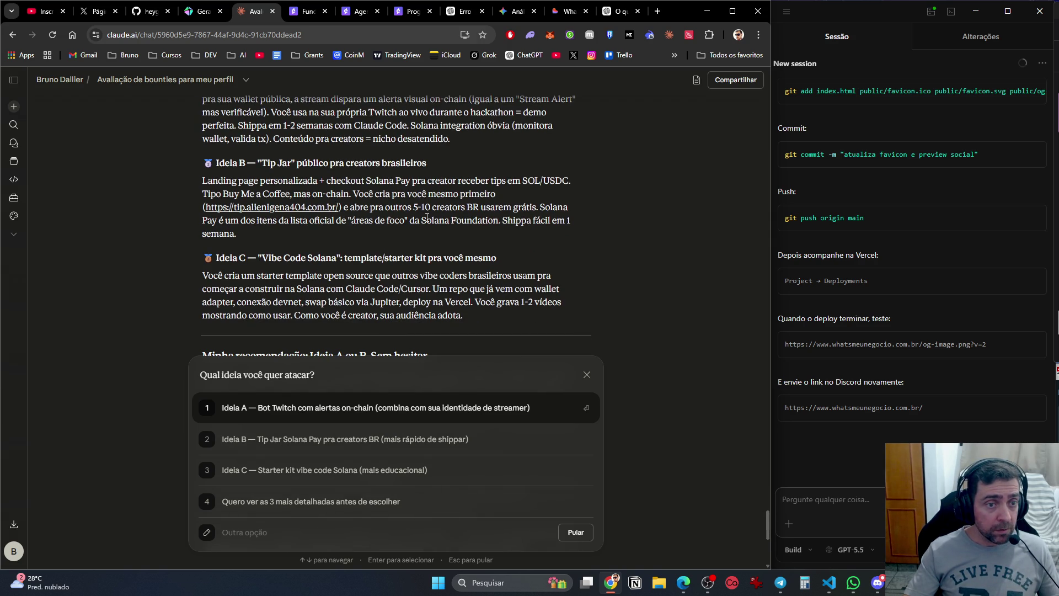
scroll(351, 218, "down", 2)
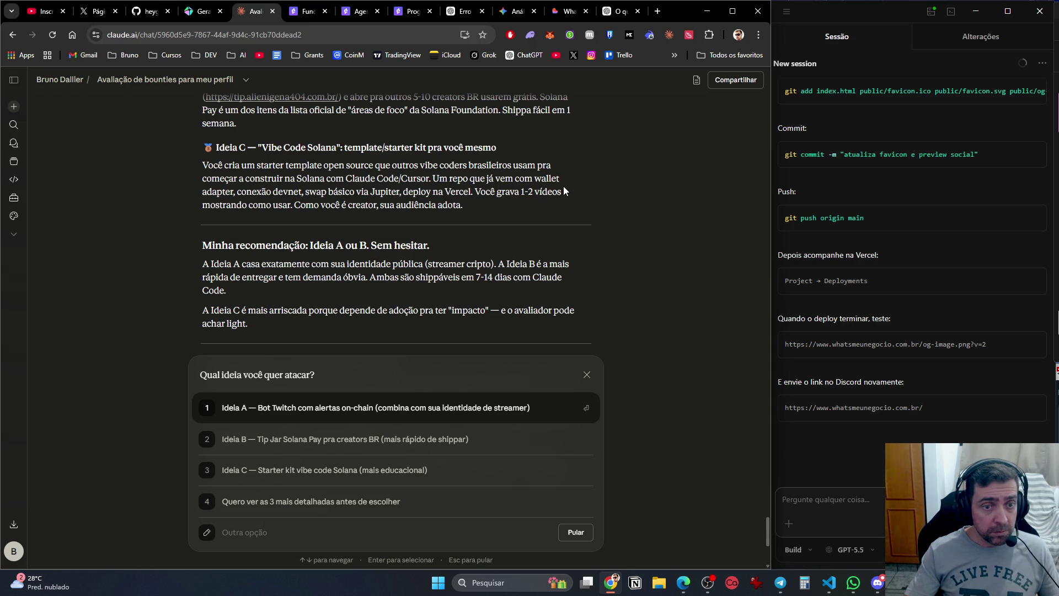
scroll(457, 207, "down", 1)
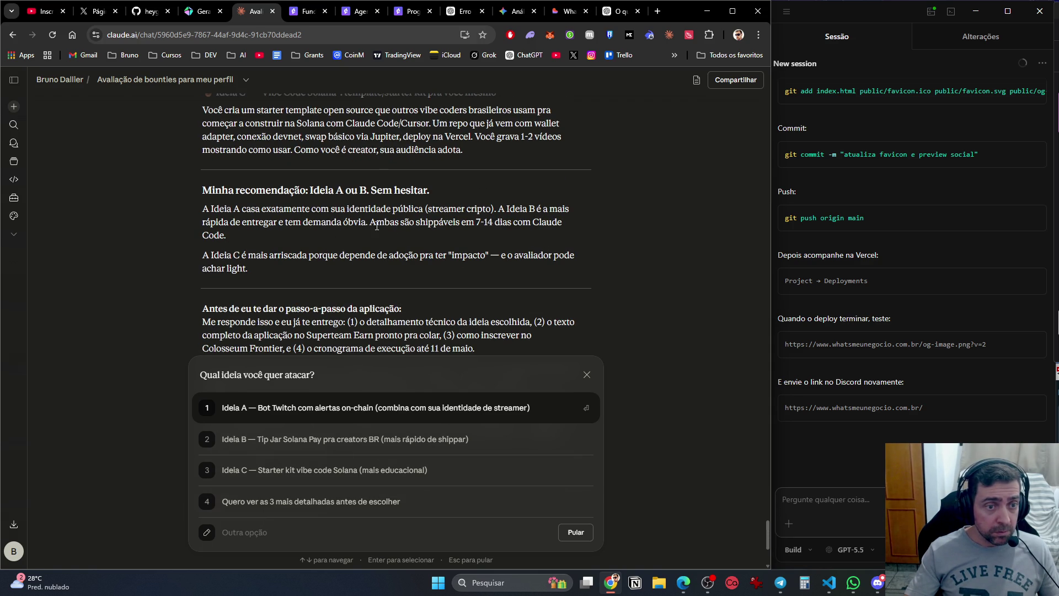
scroll(453, 237, "down", 3)
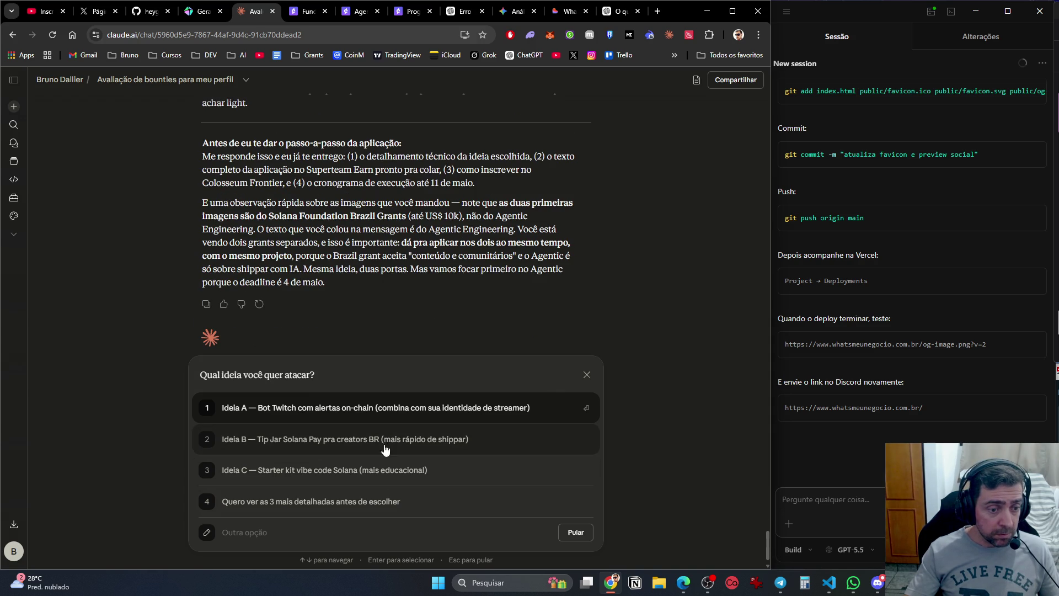
Send a custom 'Outra opção' reply saying not everything is about streamer content.
left_click(375, 535)
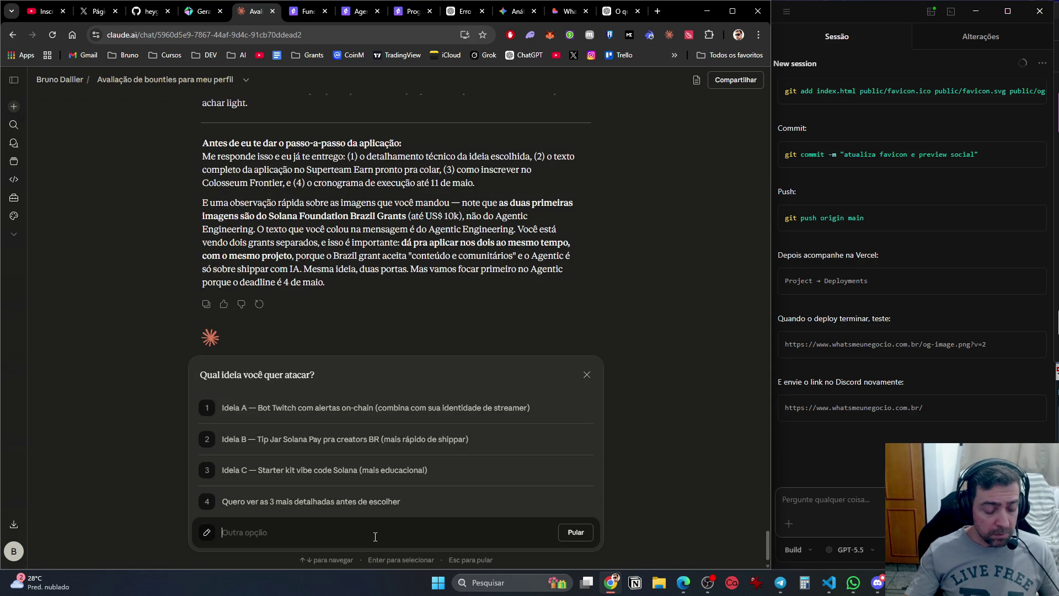
type("Vc ta focando muito nes")
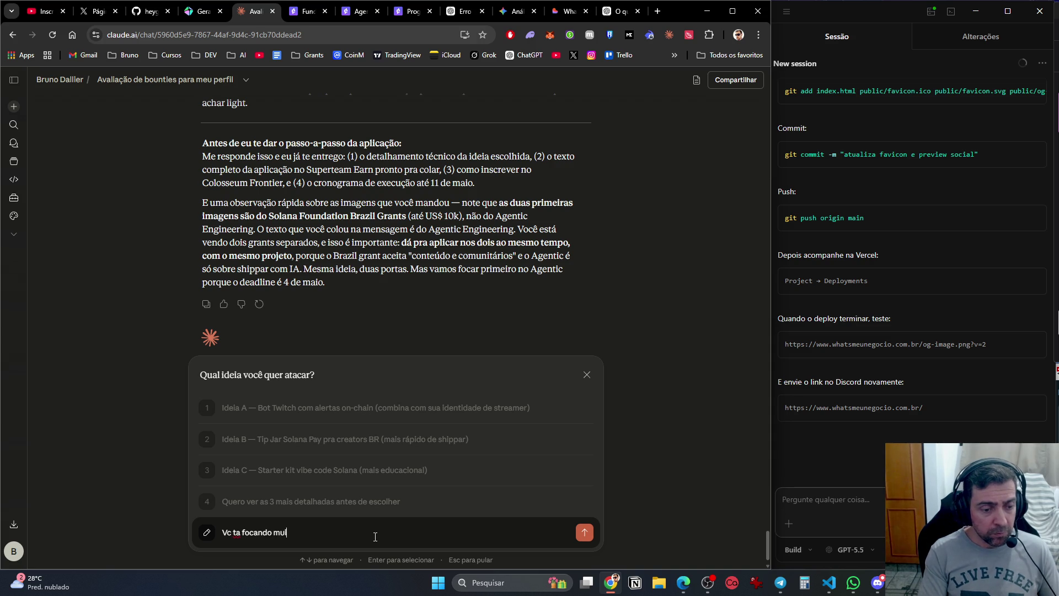
type("sa coisa de")
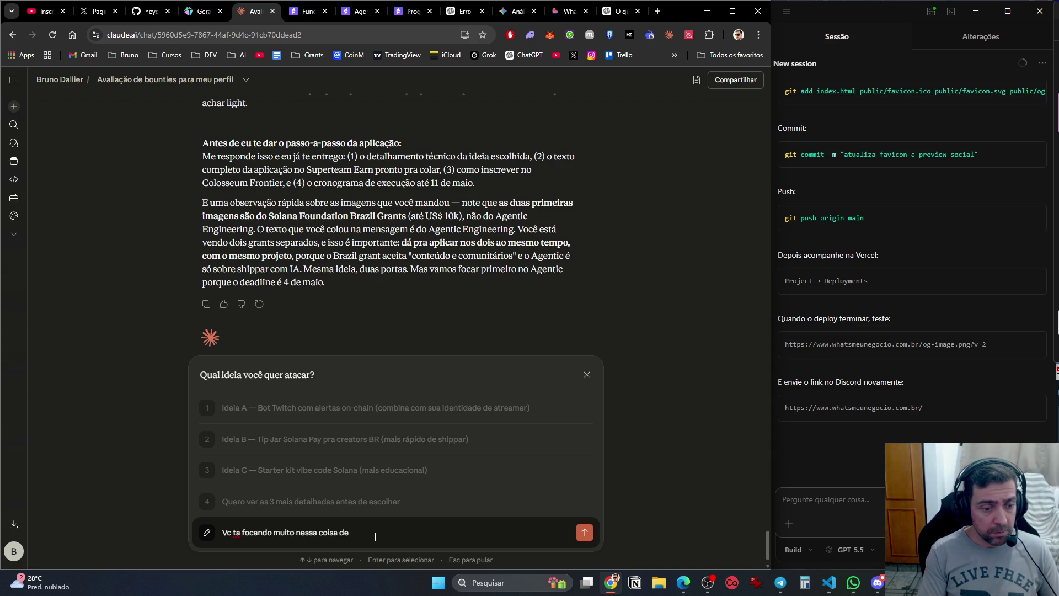
type(" conteudo. St")
type("reamer, n")
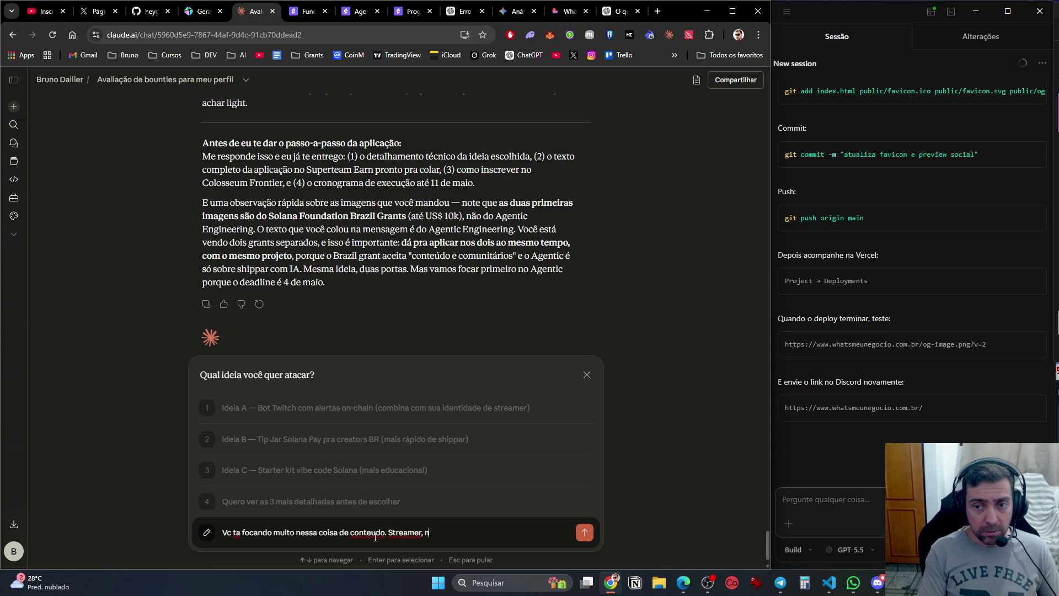
type("em tudo é s")
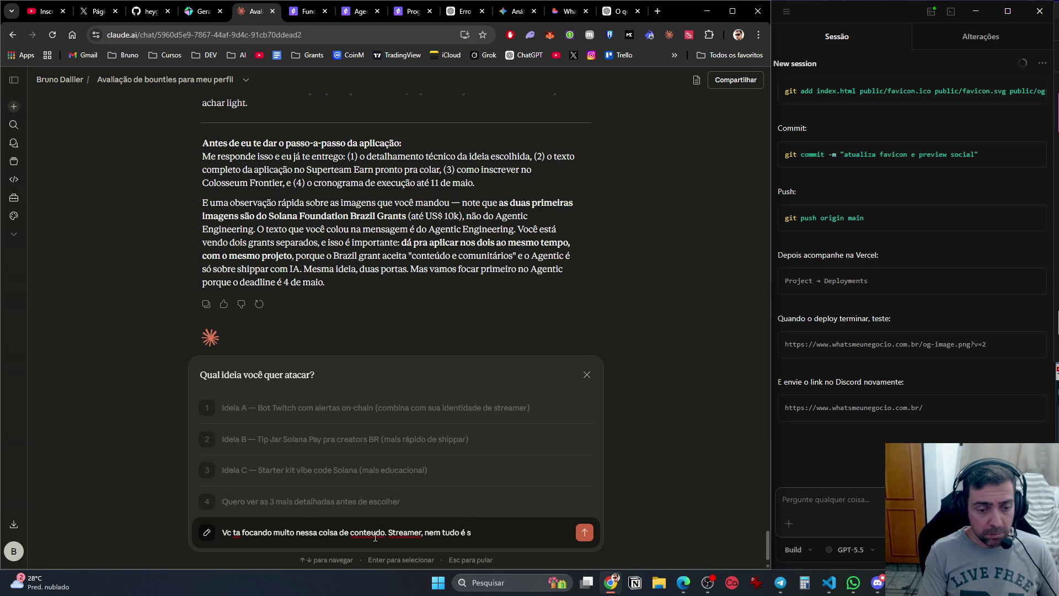
type("obre isso, podemos")
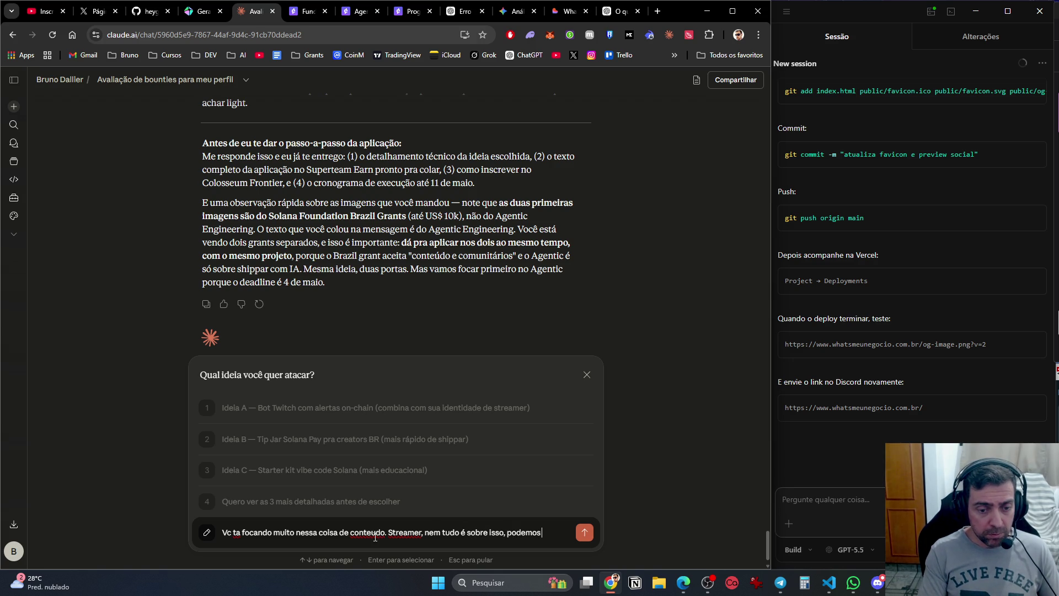
type(" tentar coisas fo")
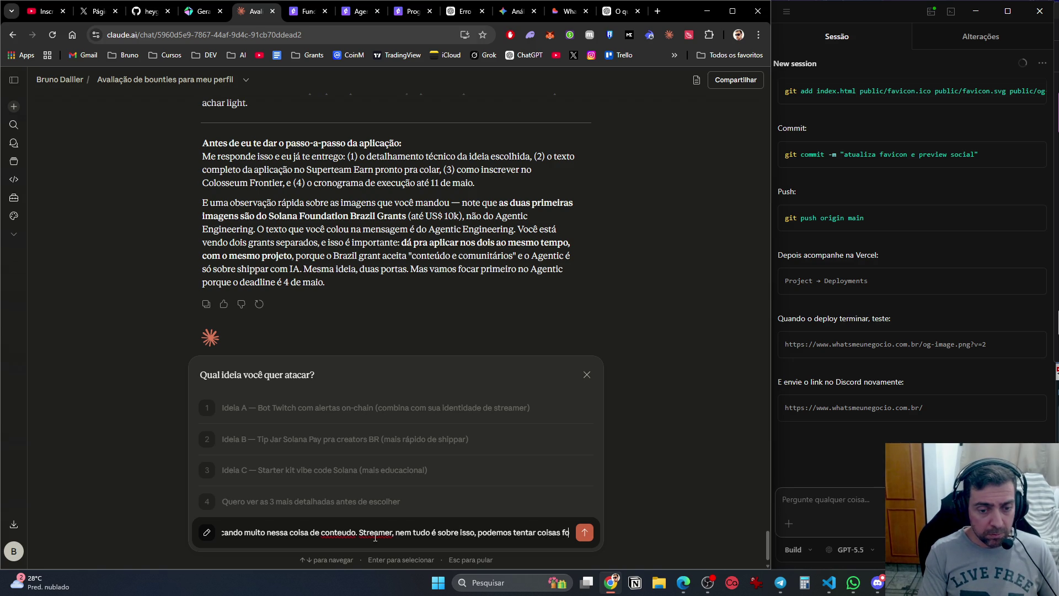
type("ra do scopo")
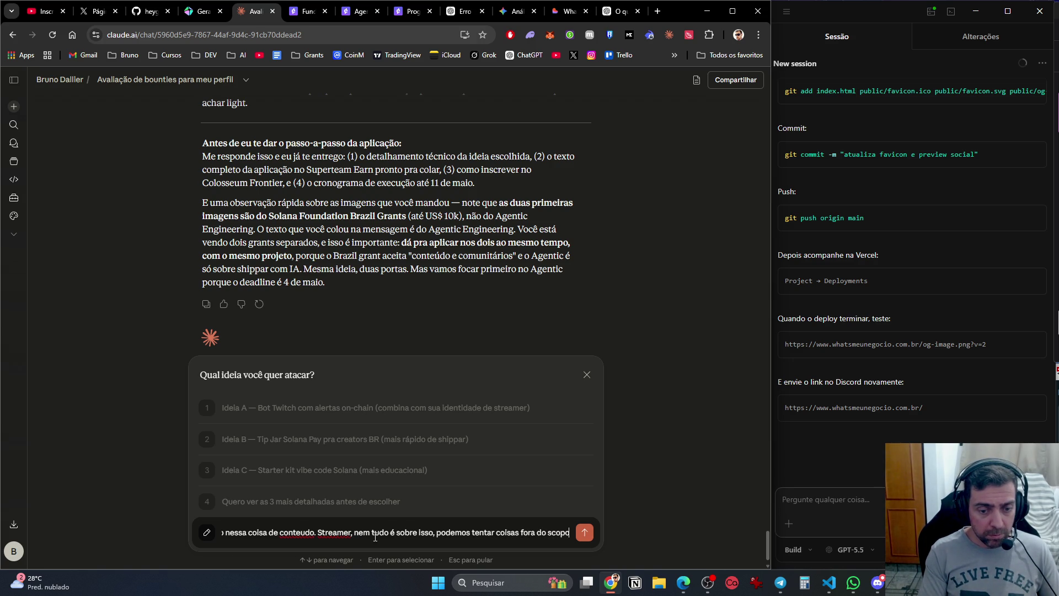
type(", a IA exsite, o c~eu c")
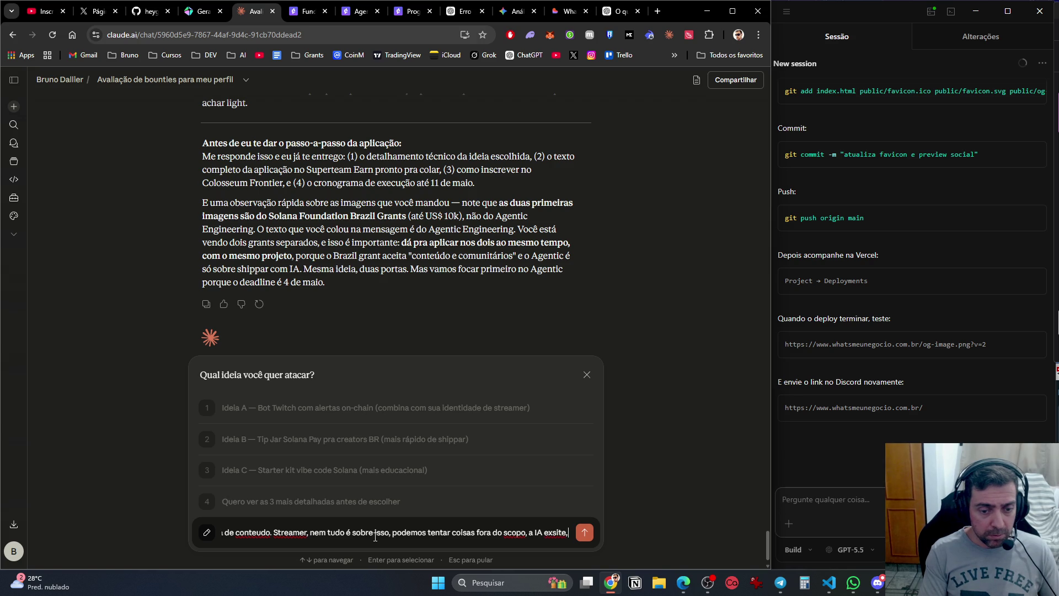
key("BackSpace")
key("BackSpace")
key("BackSpace")
type("éu o")
key("BackSpace")
type("é")
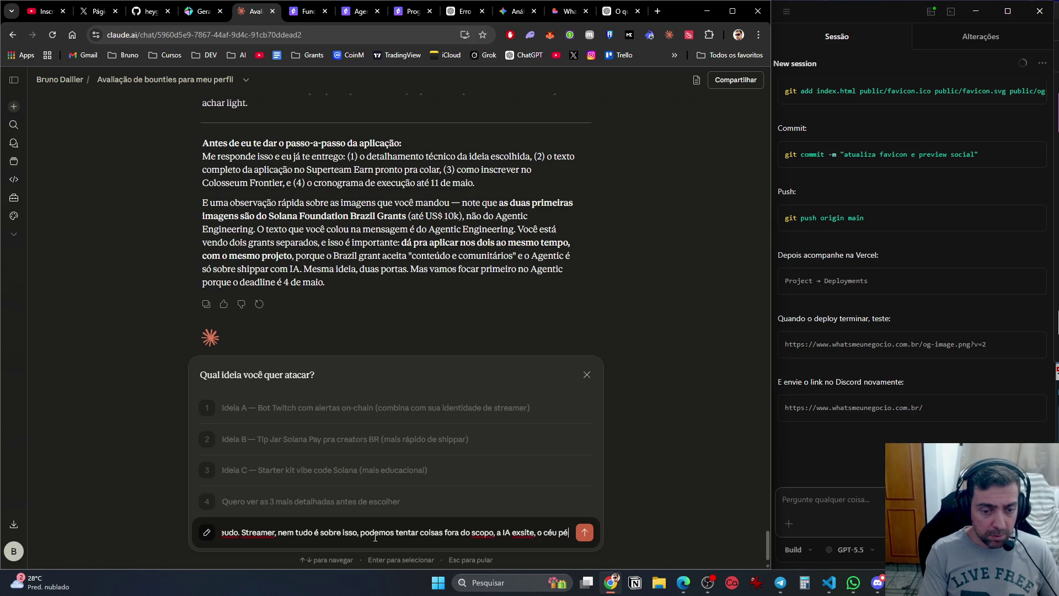
type(" o limite")
key("Return")
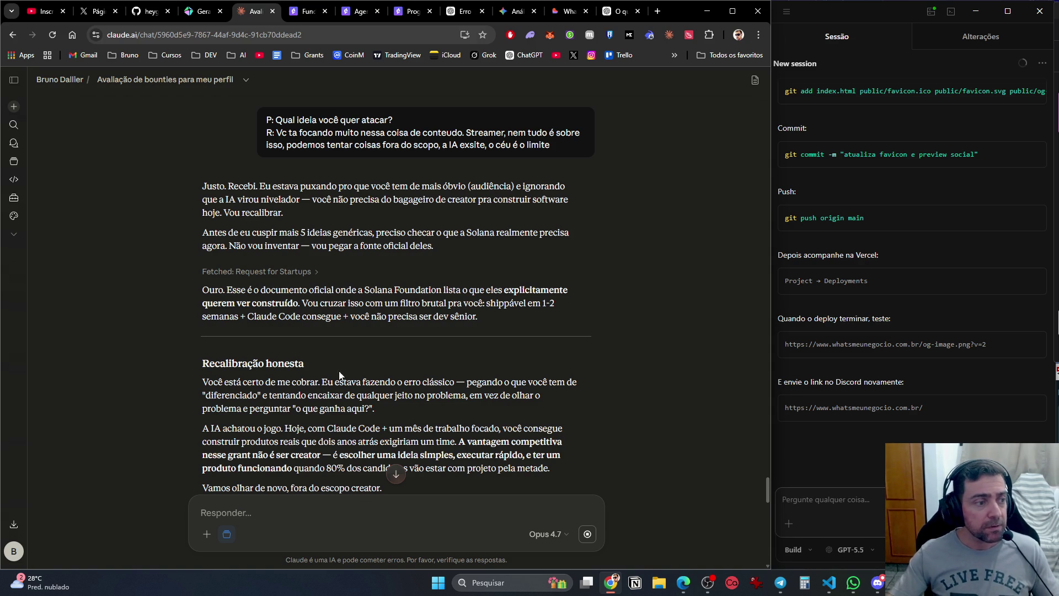
Scroll through the 7 filtered ideas, such as RWA Aggregator and Wallet DNA, to Claude's question.
scroll(381, 370, "down", 3)
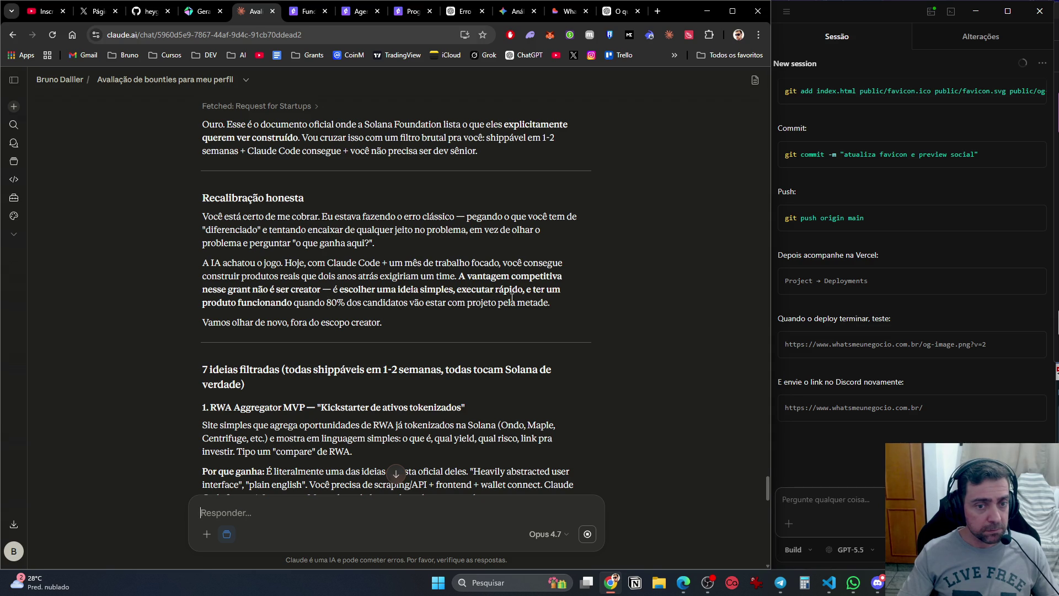
scroll(512, 297, "down", 3)
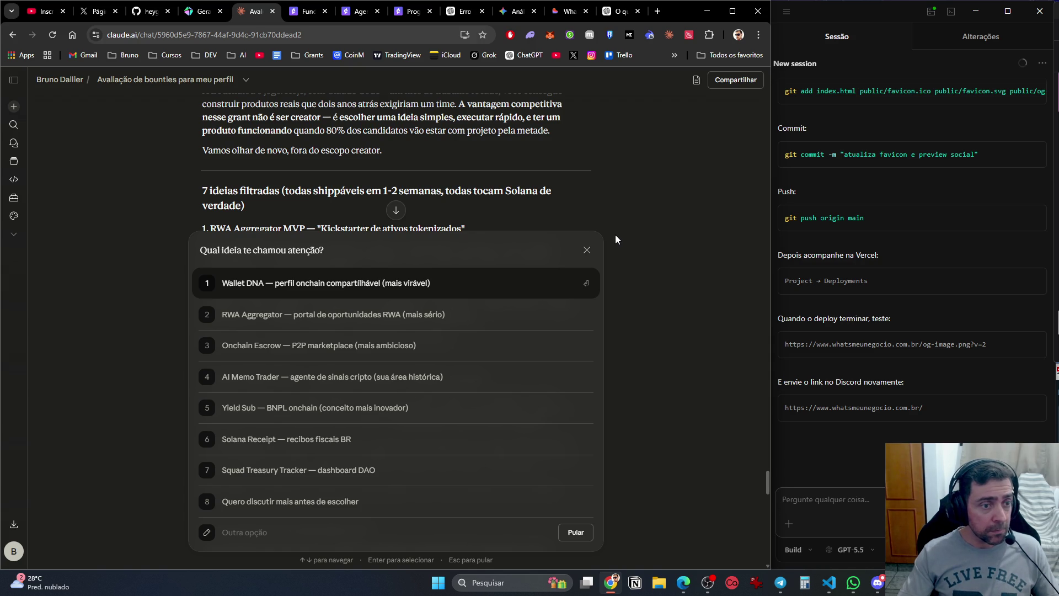
Read through all seven suggested grant project ideas in Claude's reply.
scroll(628, 201, "down", 1)
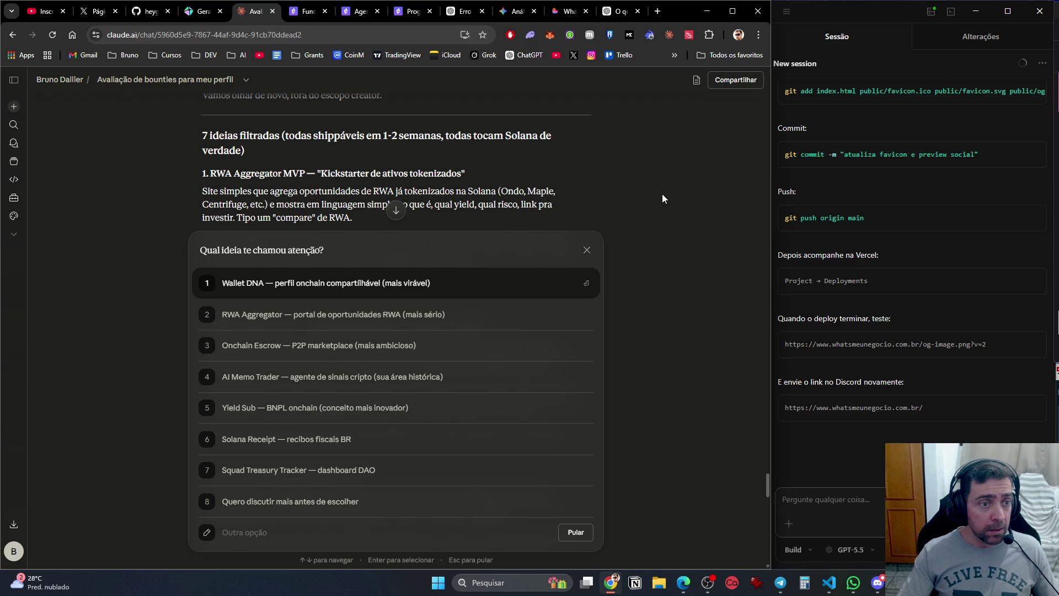
scroll(662, 195, "down", 1)
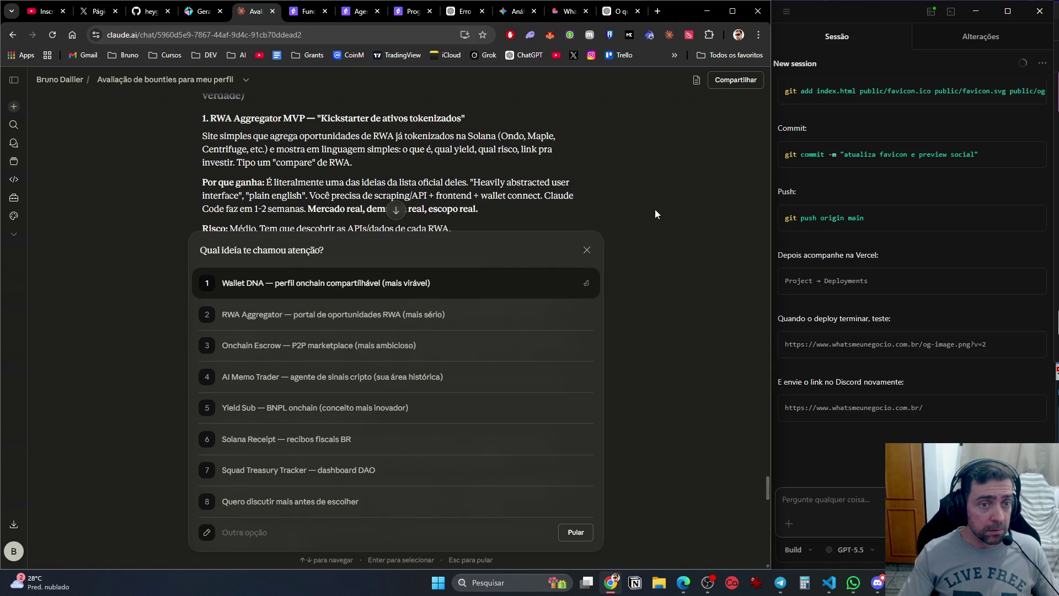
scroll(654, 209, "down", 1)
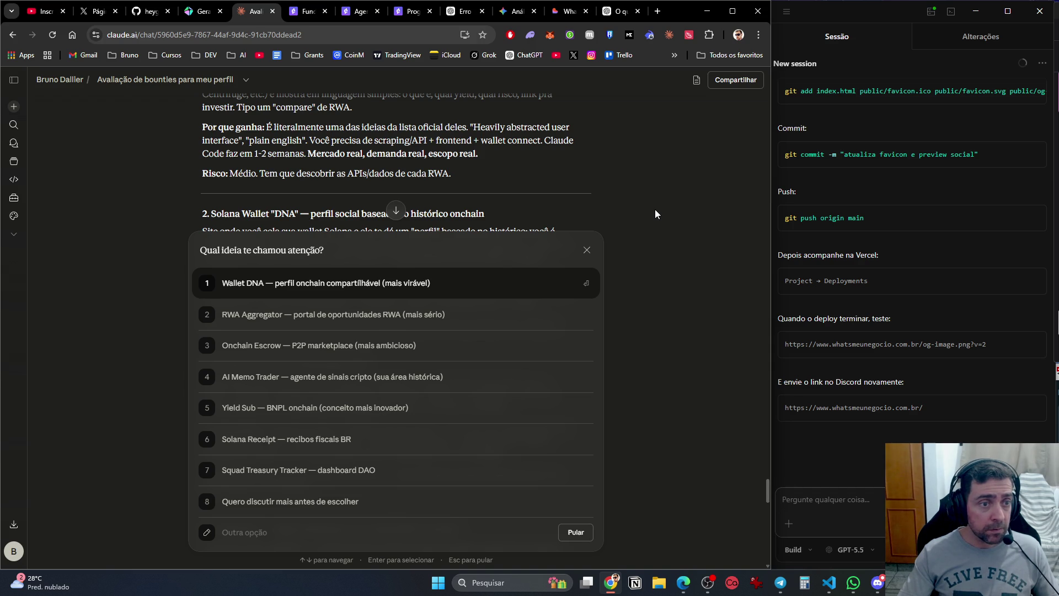
scroll(656, 210, "down", 2)
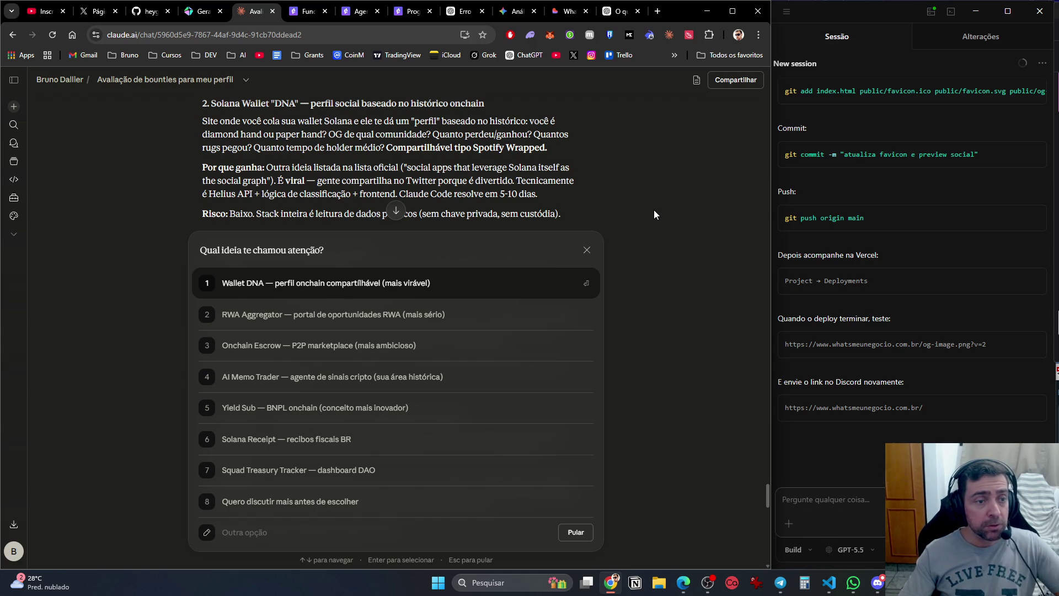
scroll(654, 210, "down", 5)
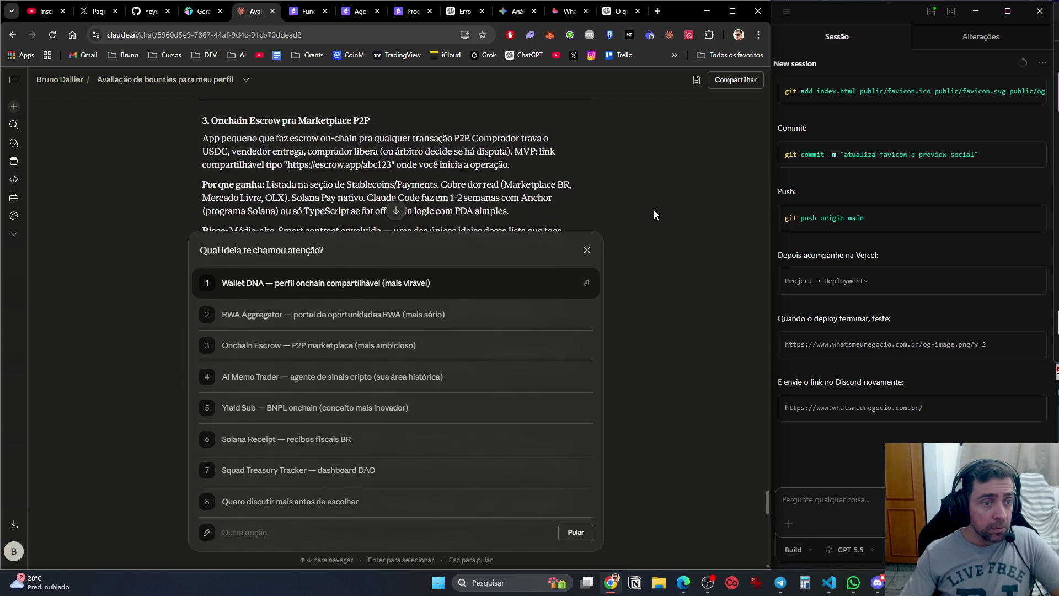
scroll(654, 210, "up", 1)
scroll(654, 209, "down", 1)
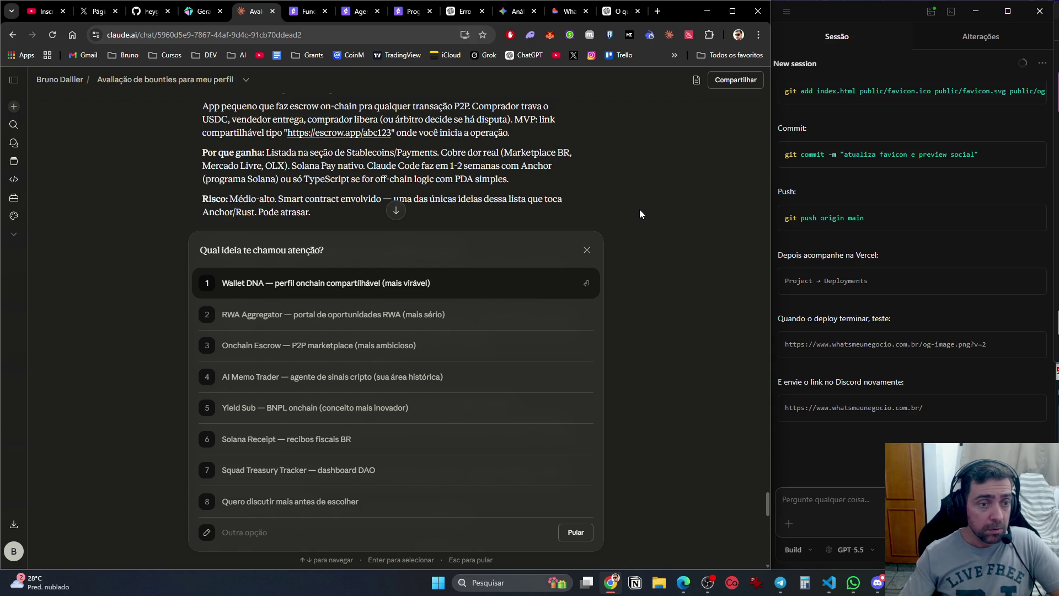
scroll(640, 210, "down", 2)
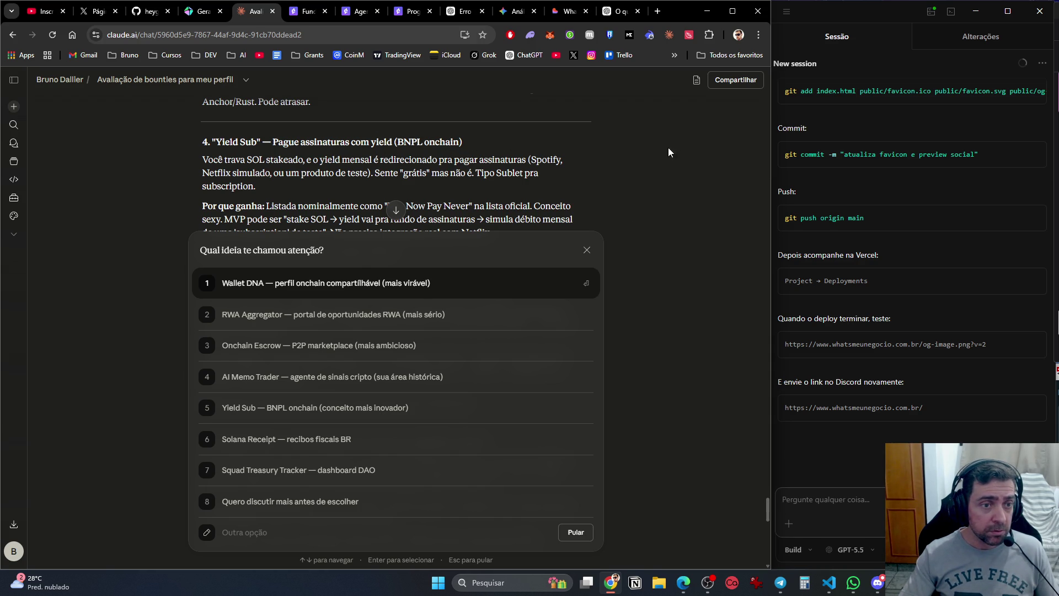
scroll(712, 166, "down", 3)
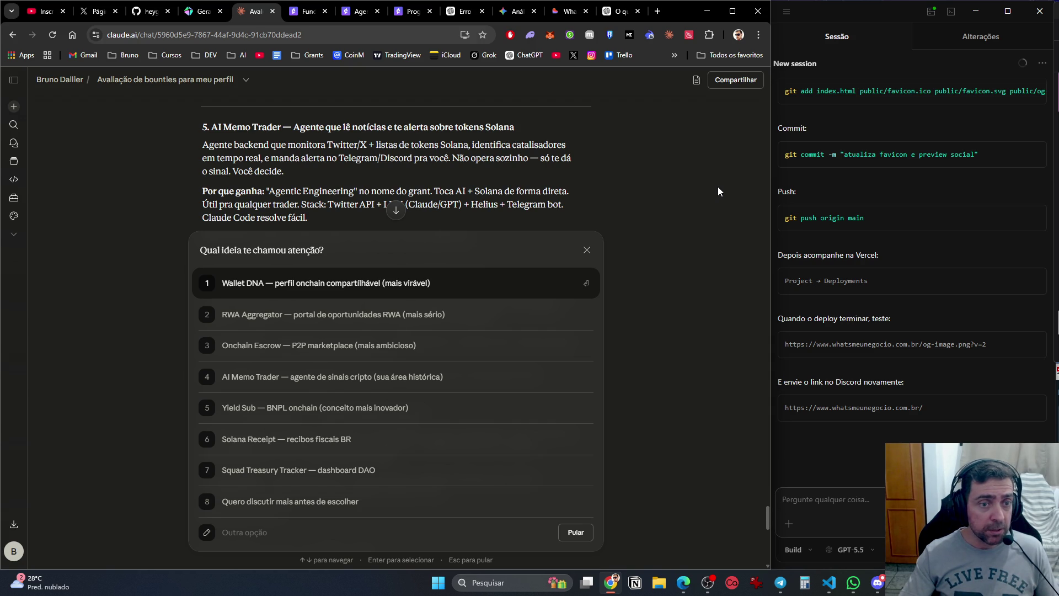
scroll(719, 191, "down", 3)
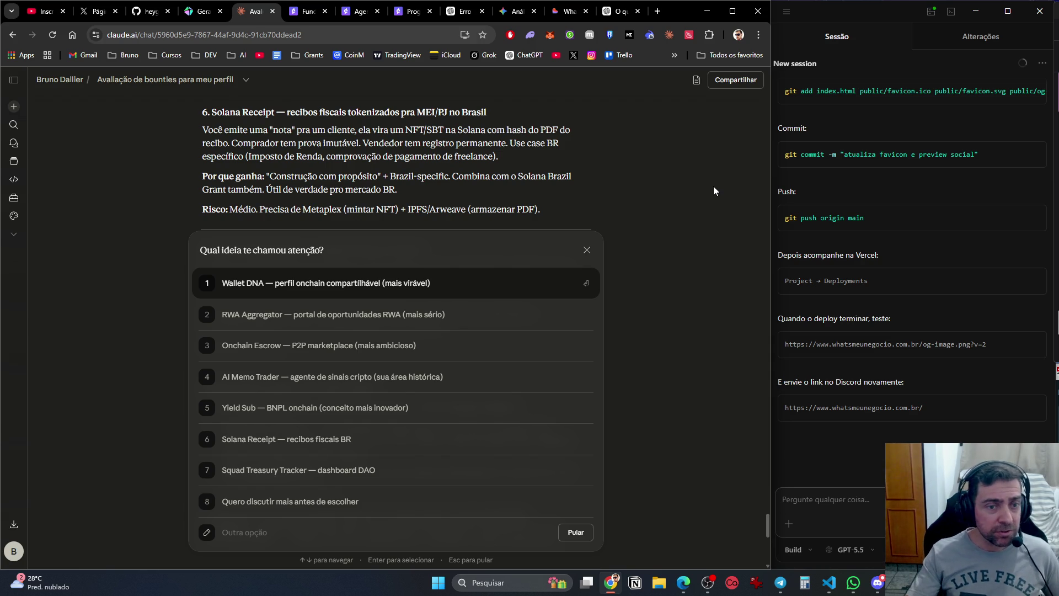
scroll(711, 191, "down", 2)
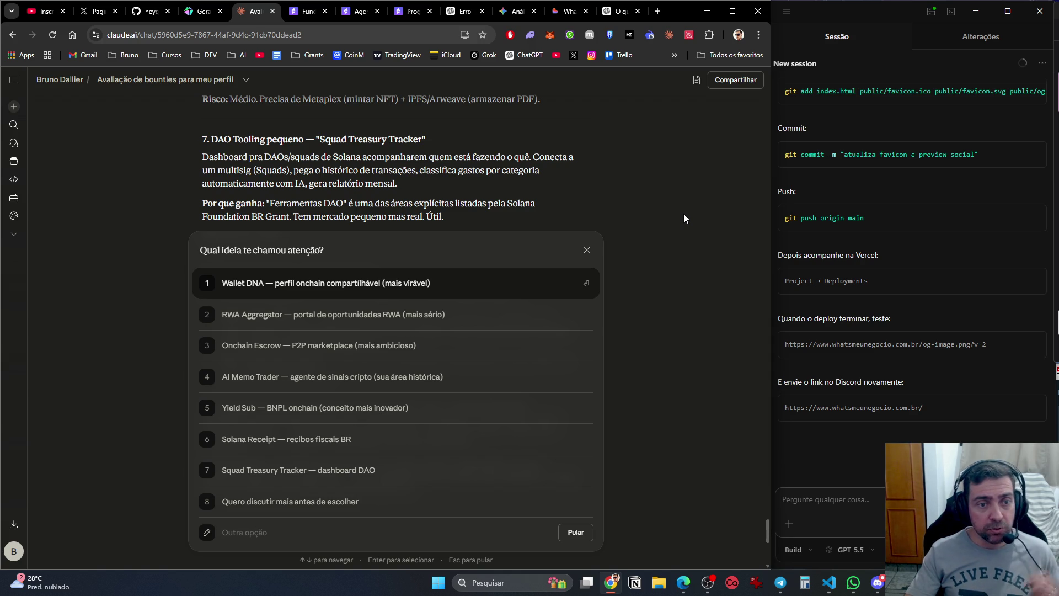
Dismiss the 'Qual ideia te chamou atenção?' question unanswered and begin replying 'Vou voltar nestas ideias depois'.
scroll(681, 219, "down", 2)
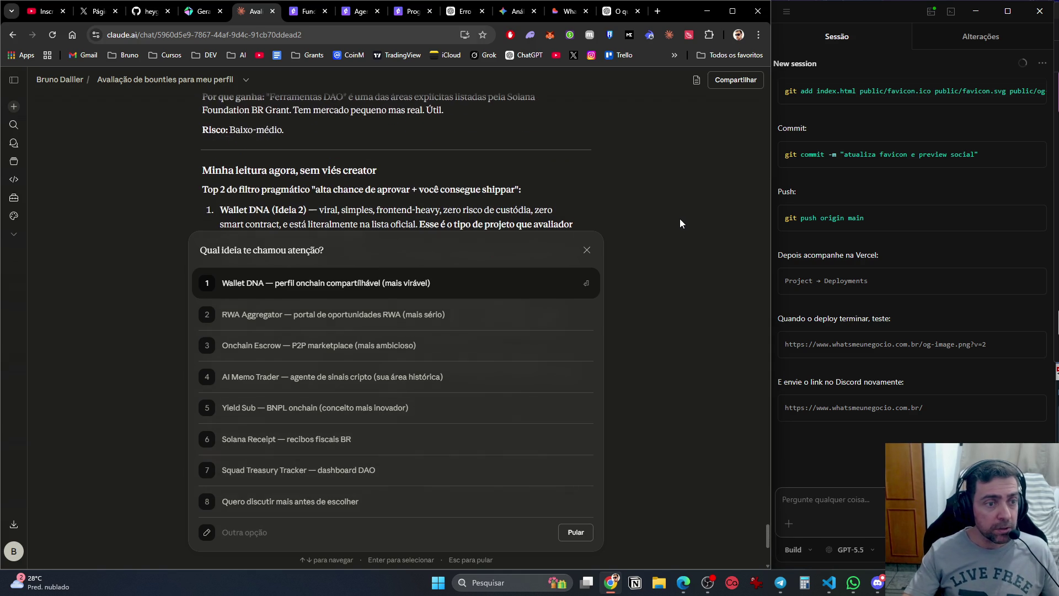
scroll(680, 221, "up", 1)
scroll(681, 221, "down", 2)
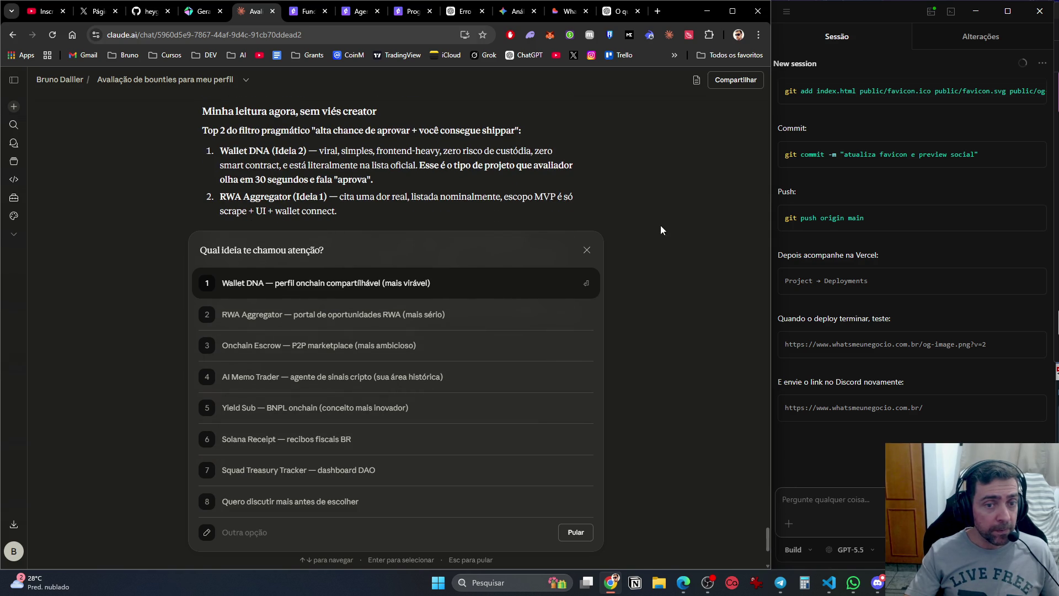
key("Escape")
type("Vou voltar n")
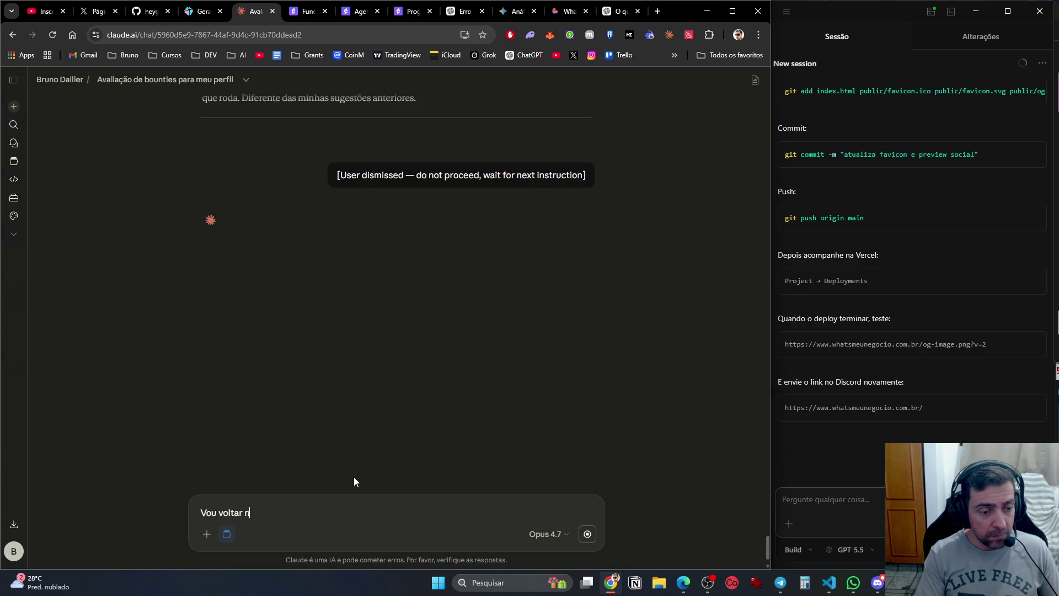
type("estas ideias depois.")
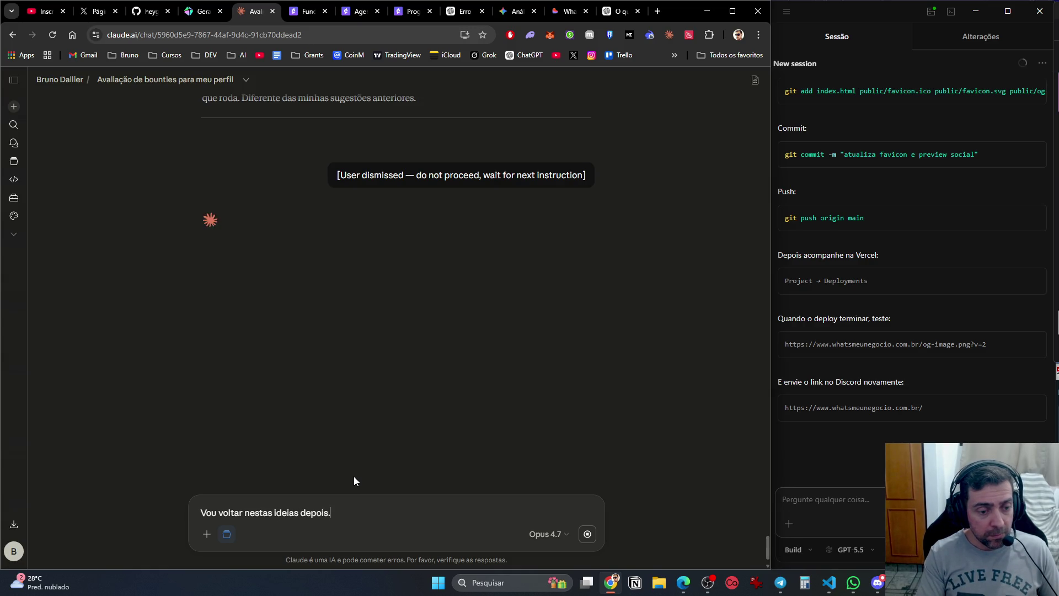
type(" Mas aquela ideia d")
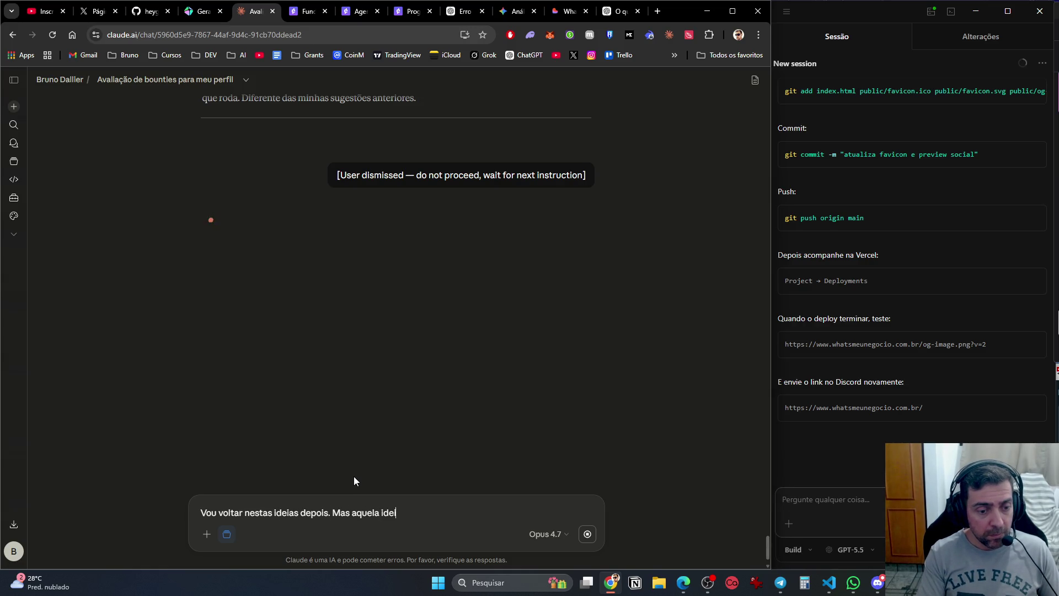
Send a message saving the translation, documentation and tutorial idea for another grant, promising its text.
key("BackSpace")
type("1 de tr")
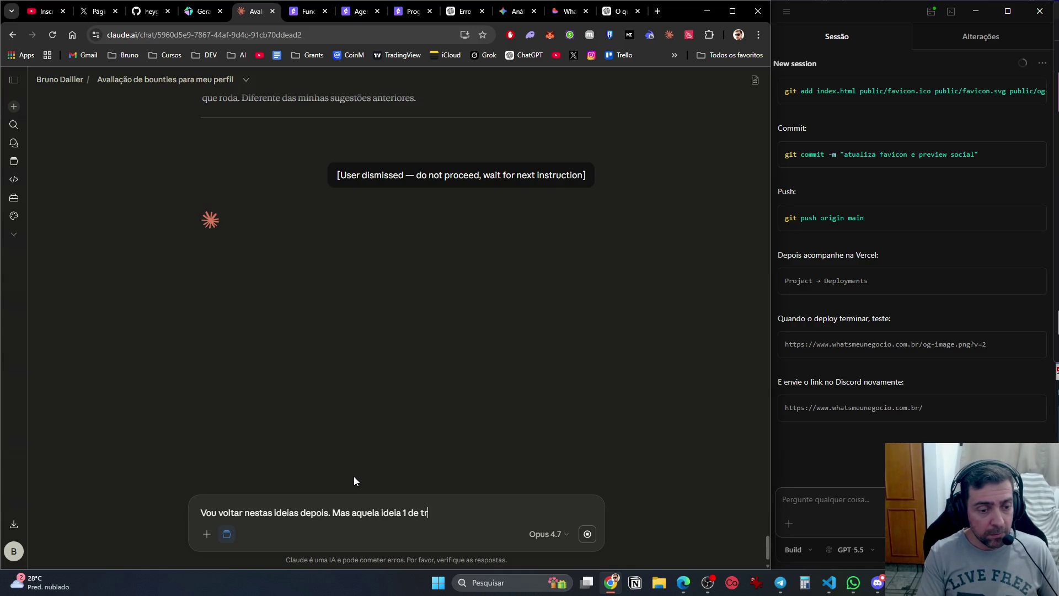
type("aduzir, fa")
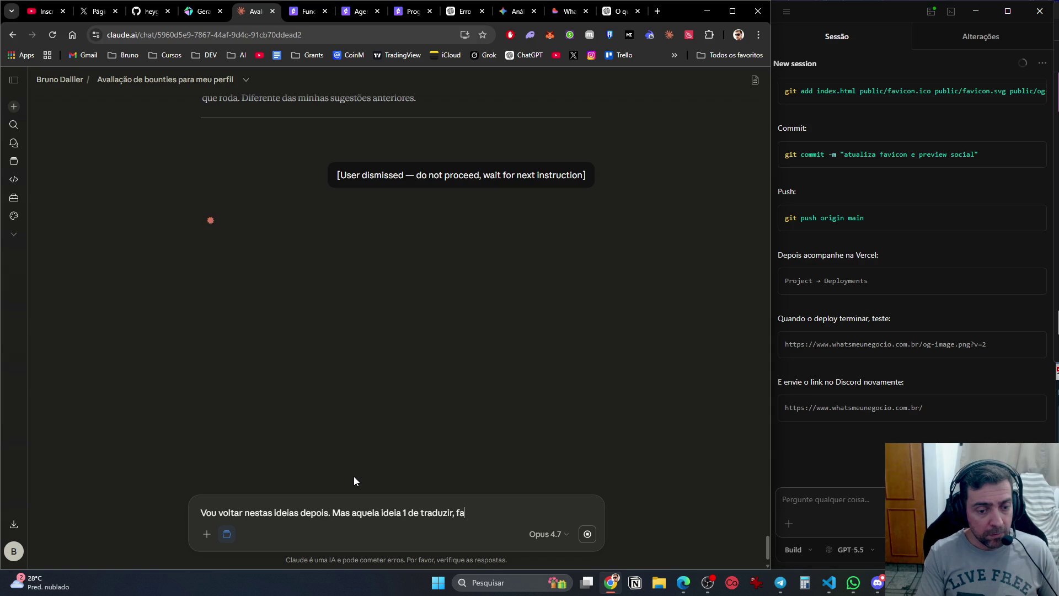
type("zer documentação e ")
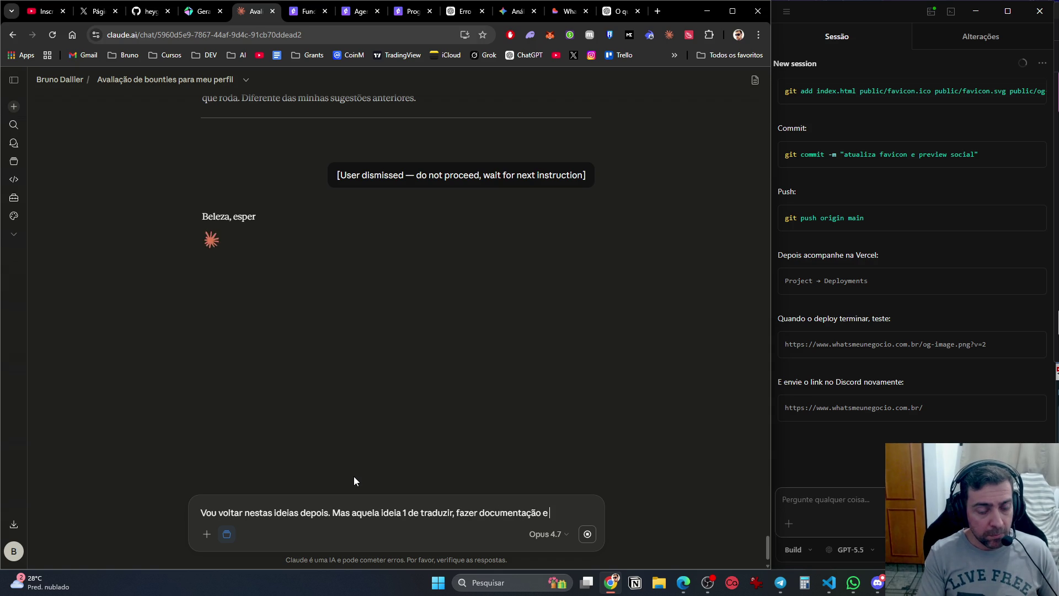
type("tu")
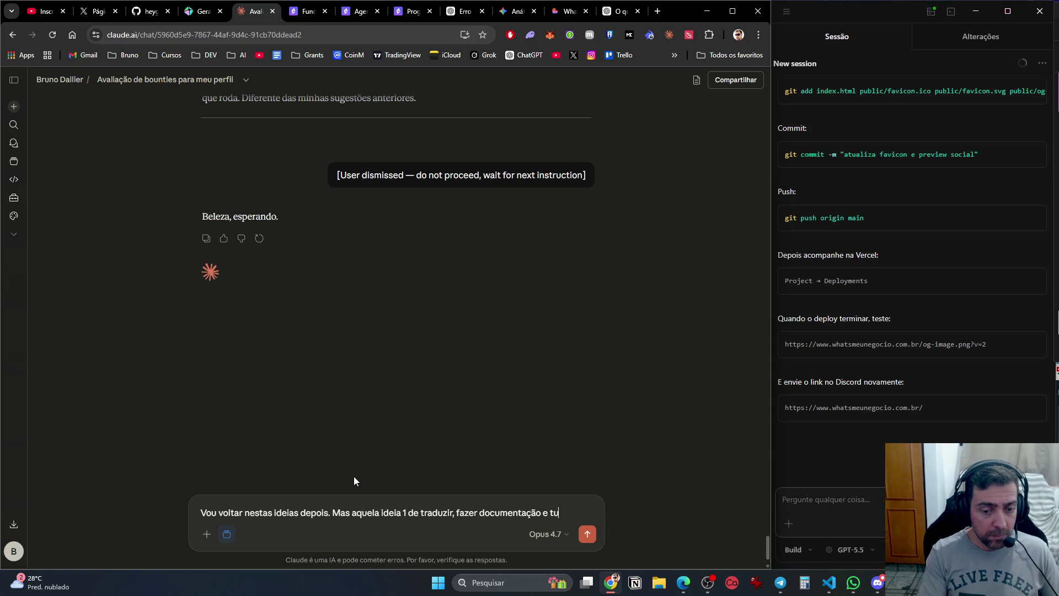
type("torial é boa para ")
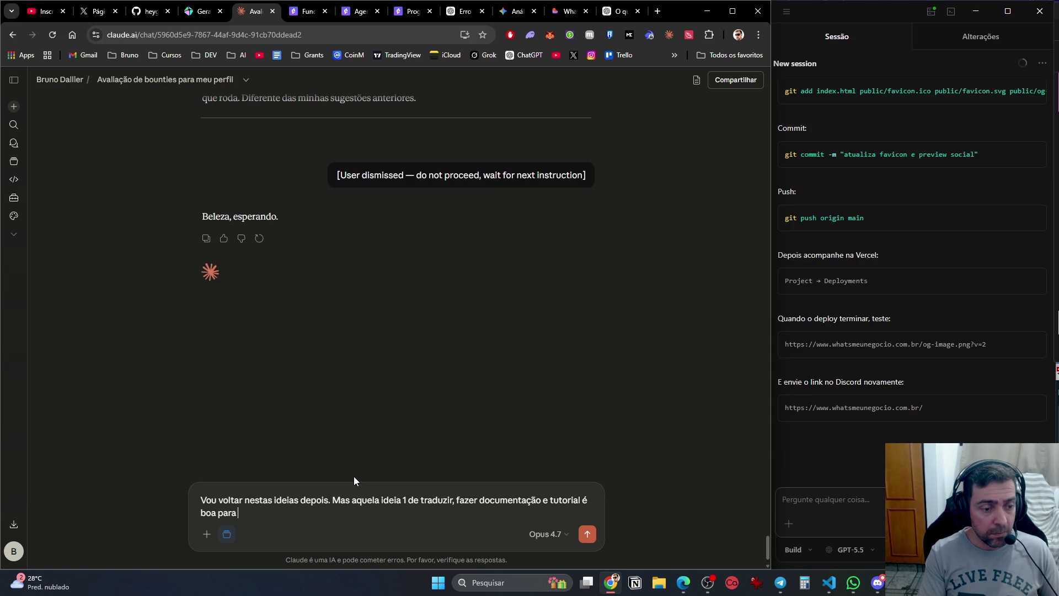
type("outra")
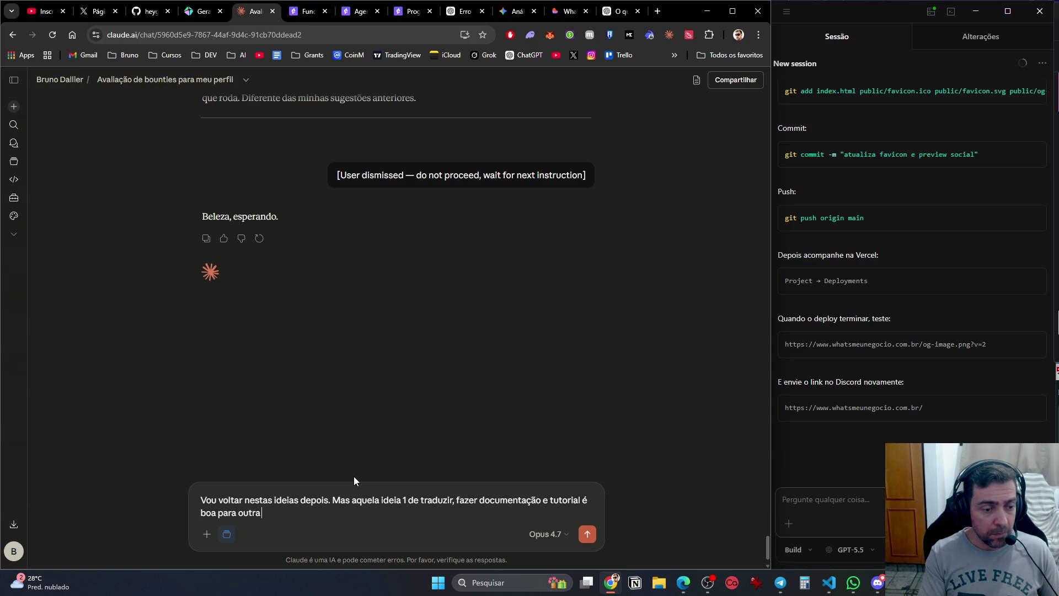
type(" grant, vou copi")
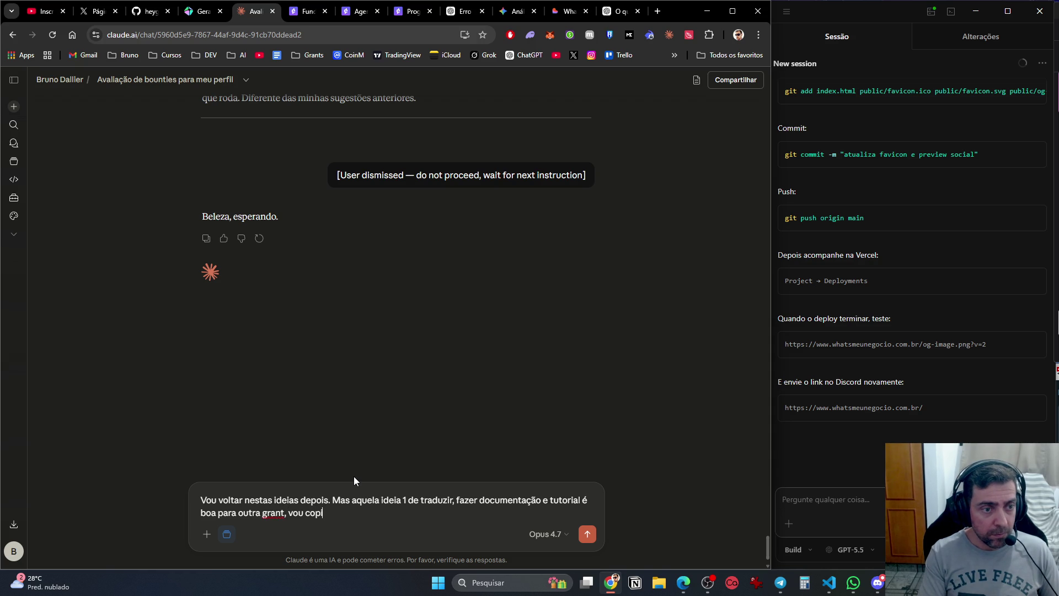
type("ar o texto e p")
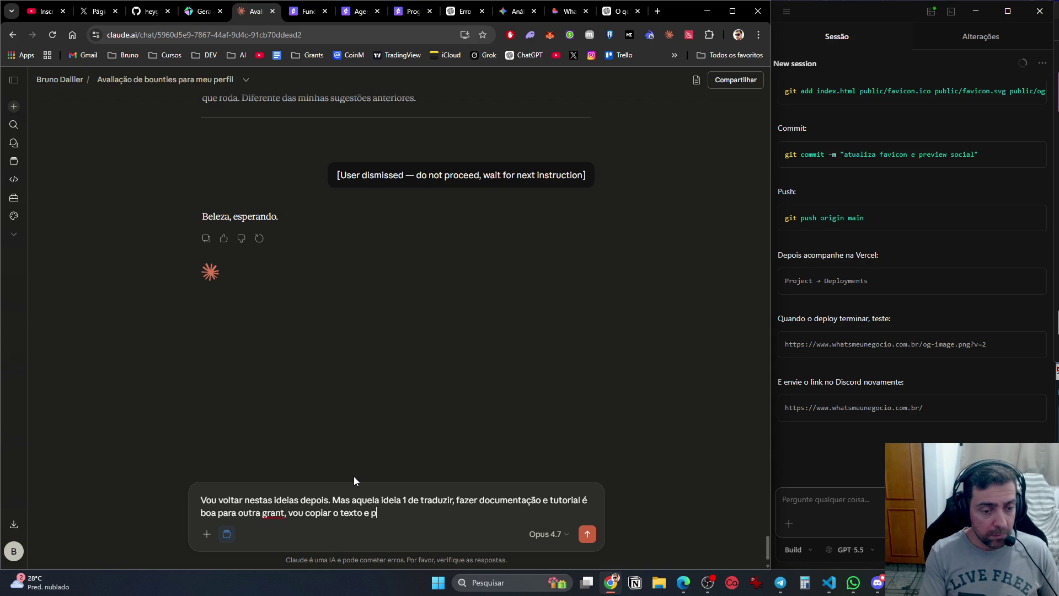
key("BackSpace")
type("te madnar prints para")
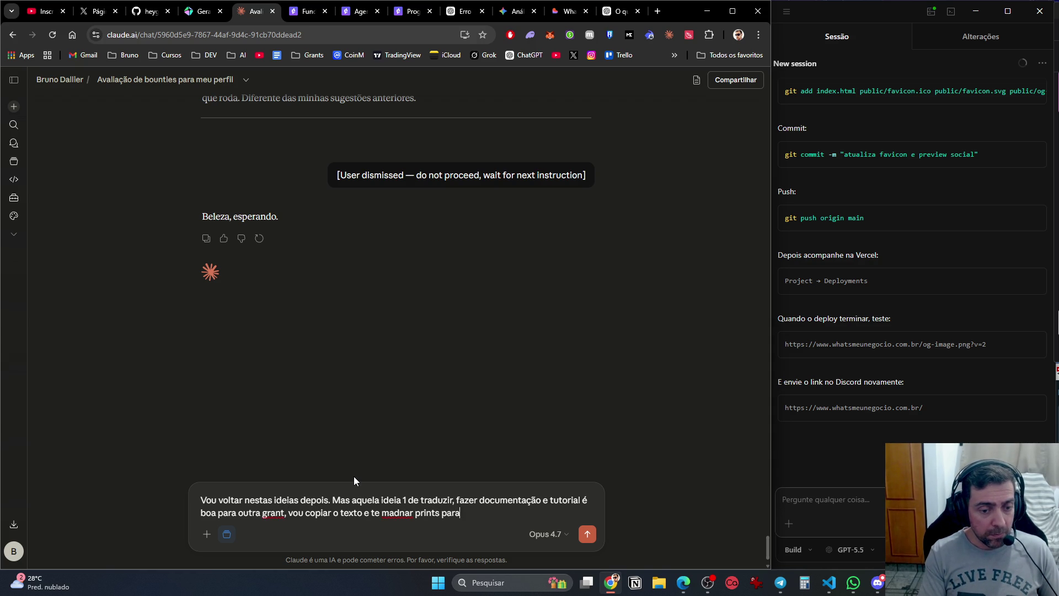
type(" tger certeza ")
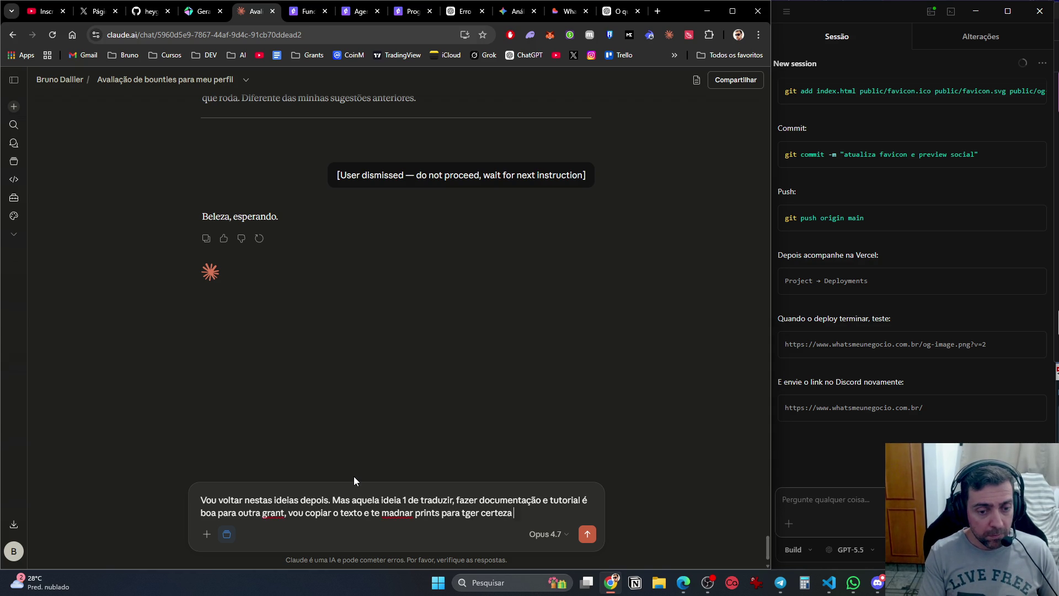
type("q vc entendeu")
key("Return")
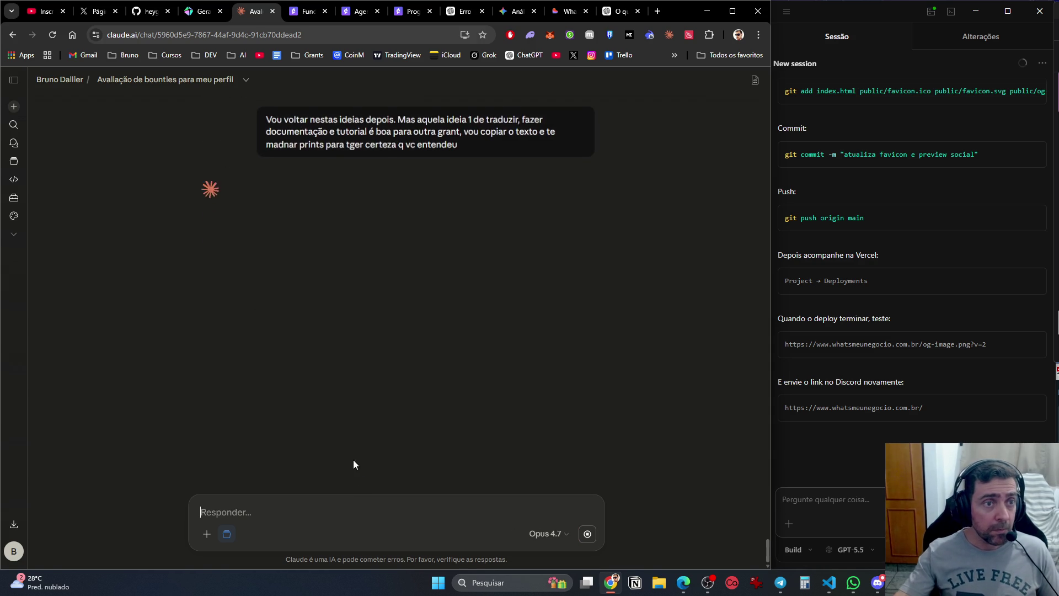
left_click(304, 11)
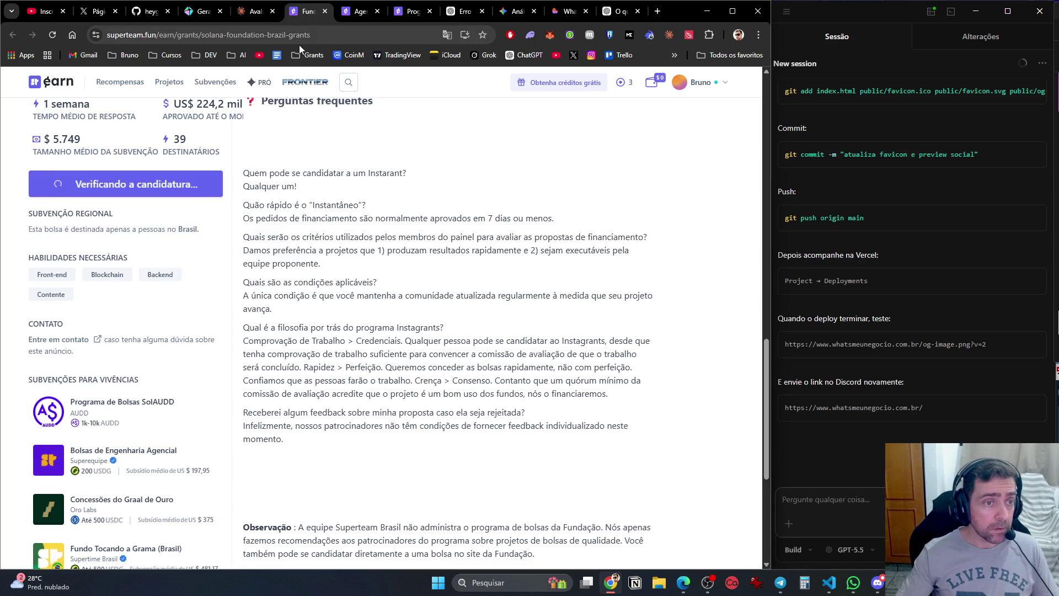
Copy the Solana Foundation Brazil grant text and paste it into the Claude reply.
scroll(276, 226, "up", 10)
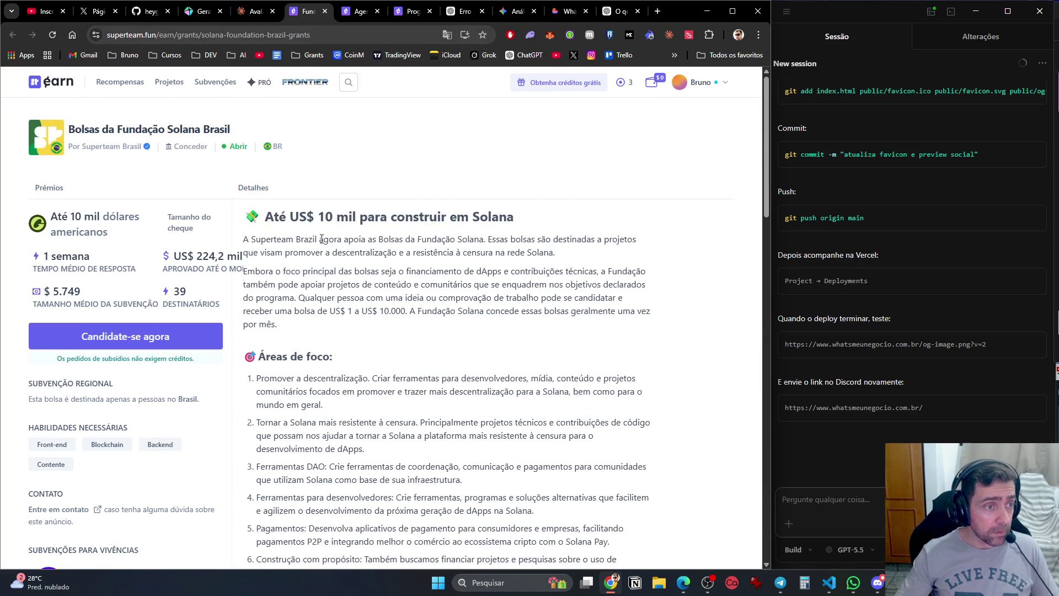
mouse_move(255, 215)
left_mouse_down()
mouse_move(381, 375)
mouse_move(378, 413)
mouse_move(375, 351)
mouse_move(381, 552)
mouse_move(666, 329)
left_mouse_up()
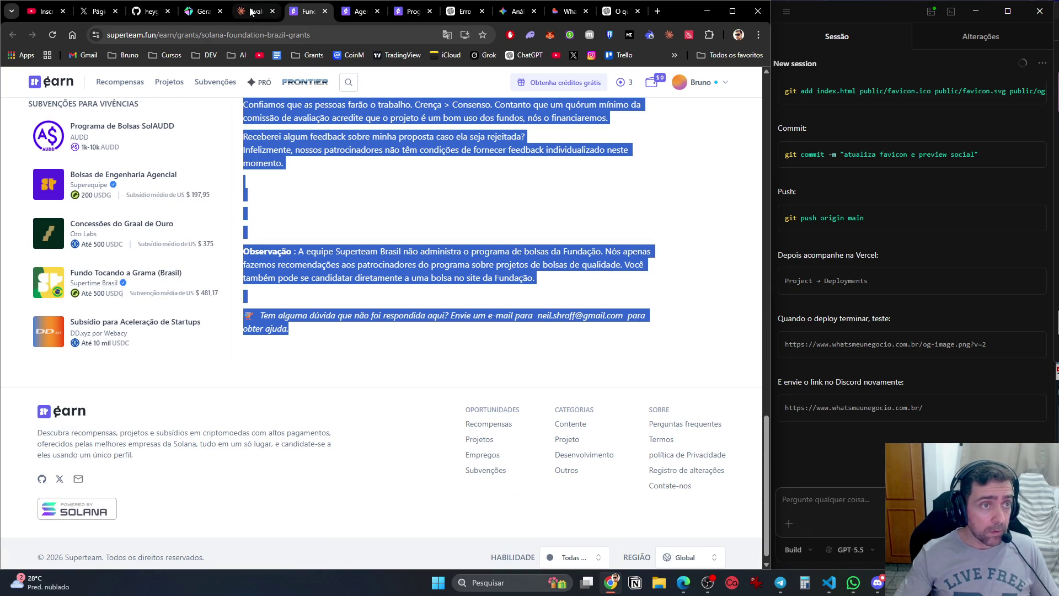
left_click(256, 11)
key("ctrl+v")
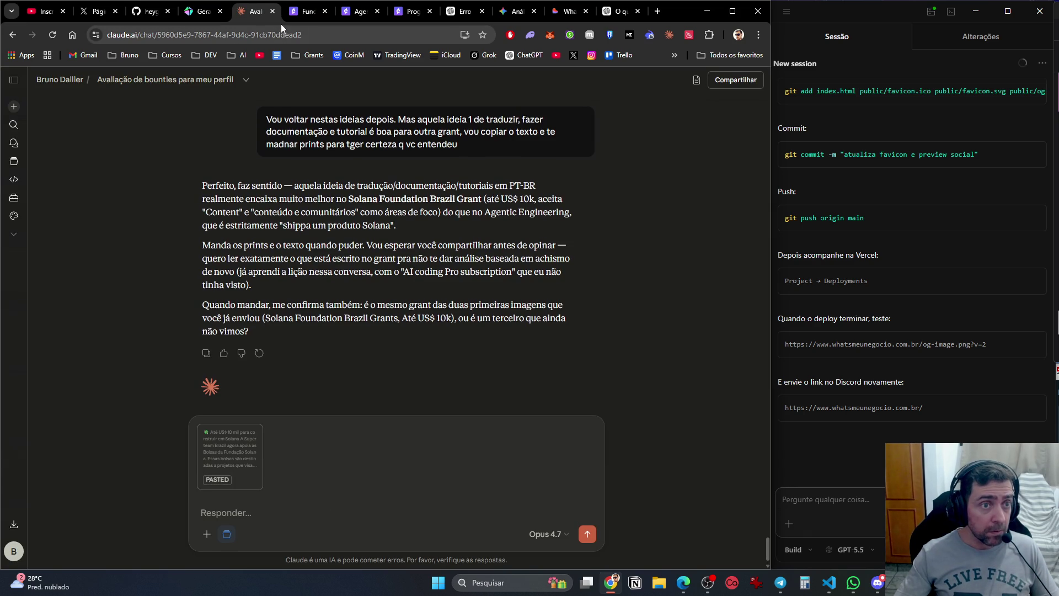
Screenshot the top of the Solana Foundation Brazil grant page and paste it into the reply.
left_click(306, 11)
scroll(270, 315, "up", 15)
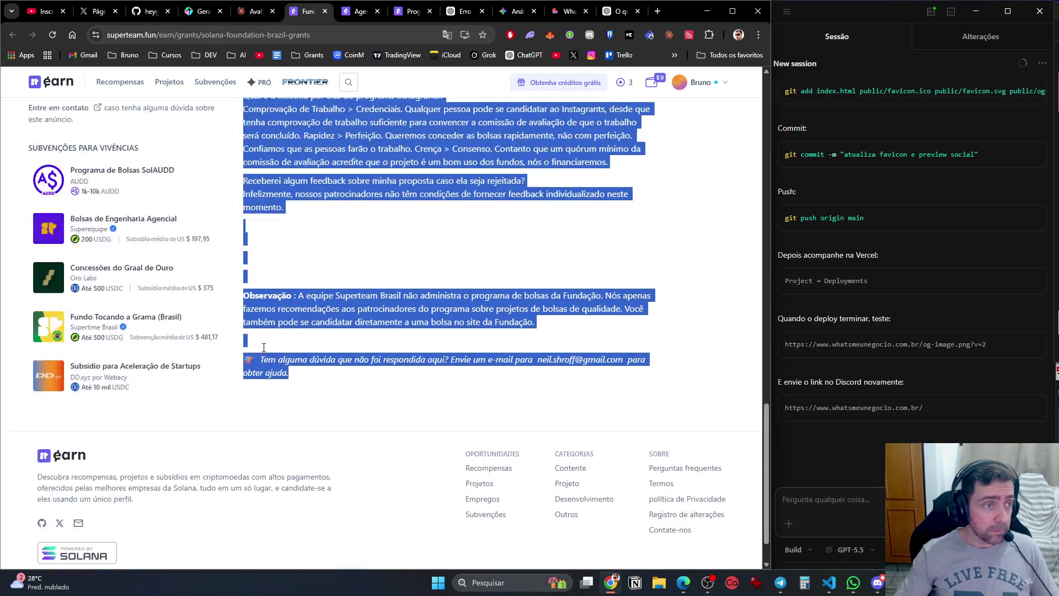
scroll(263, 315, "up", 1)
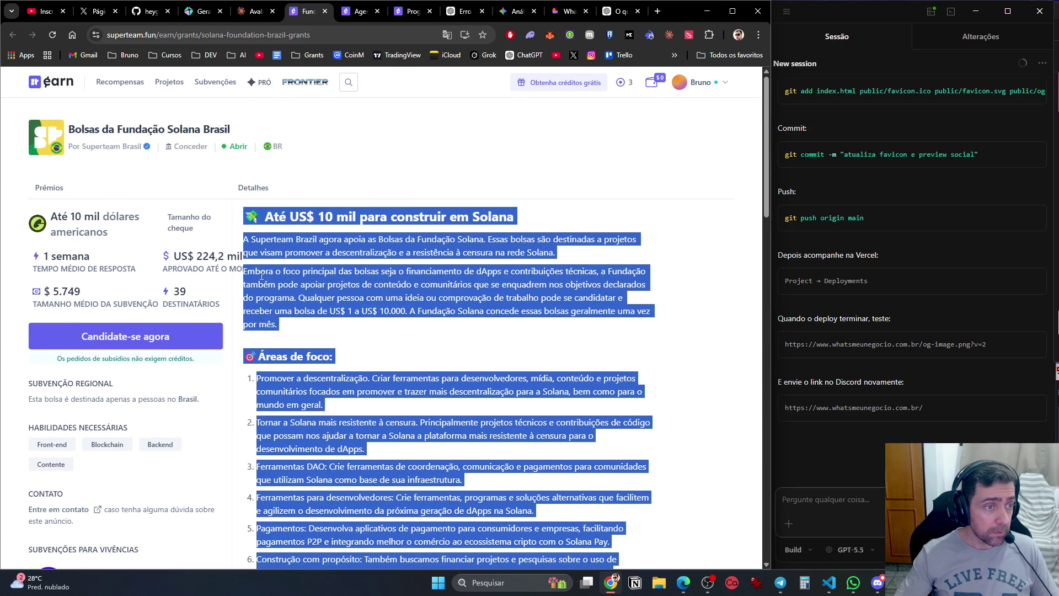
key("shift+super+s")
mouse_move(9, 65)
left_mouse_down()
mouse_move(305, 344)
mouse_move(710, 591)
mouse_move(761, 573)
mouse_move(751, 571)
left_mouse_up()
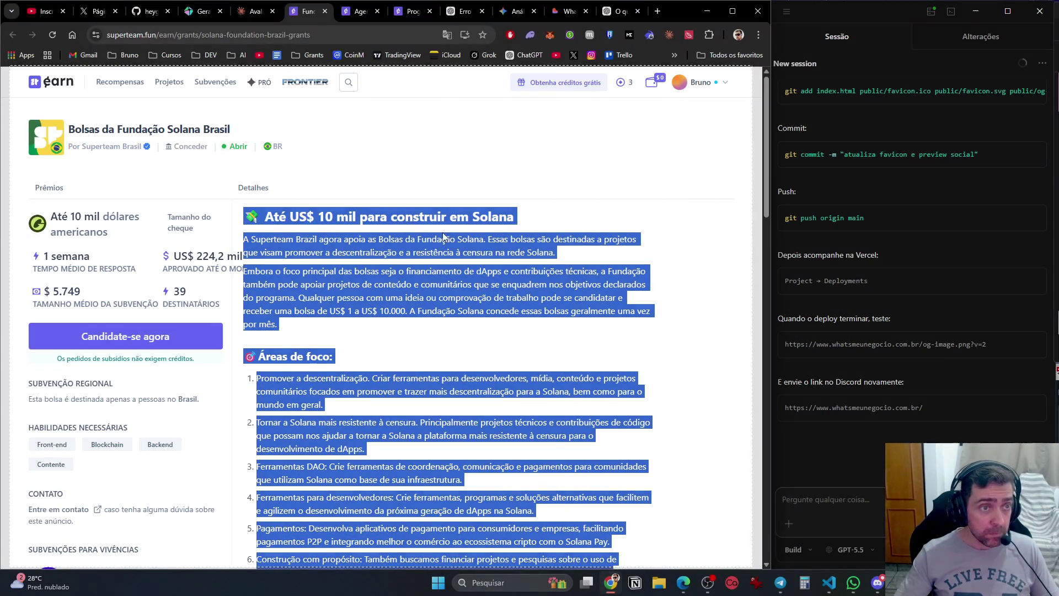
left_click(253, 17)
key("ctrl+v")
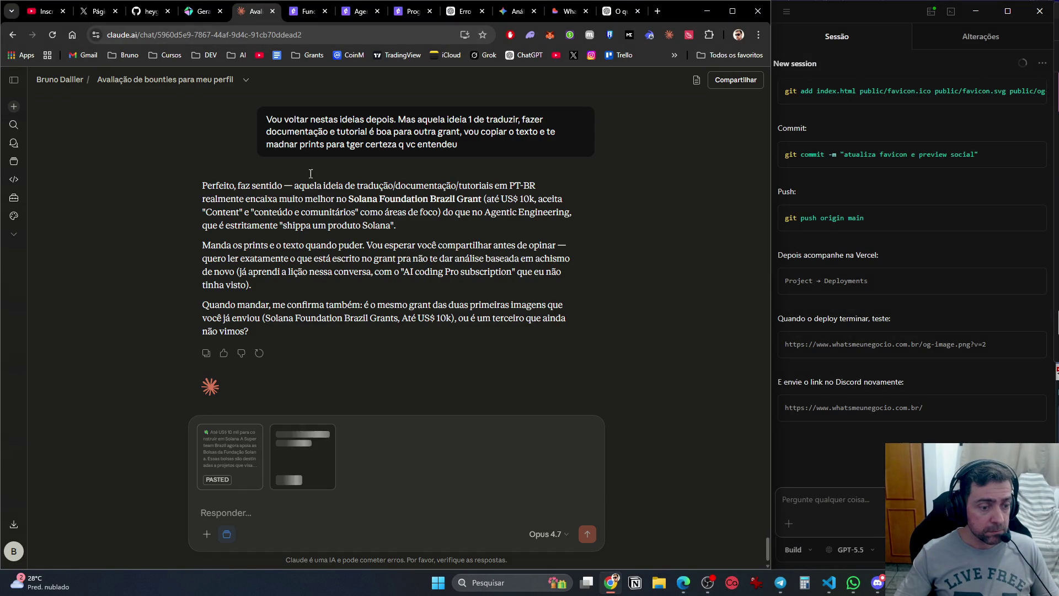
Check the PRO-only Oro Grail Grants page, close it, and send the pasted grant material to Claude.
left_click(303, 11)
scroll(205, 303, "down", 10)
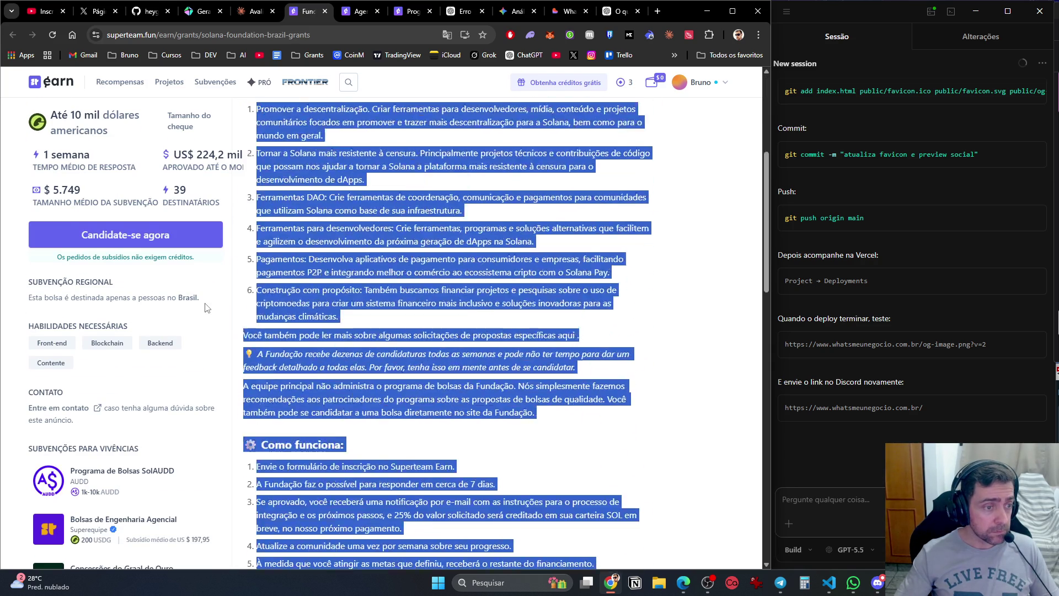
scroll(206, 346, "down", 3)
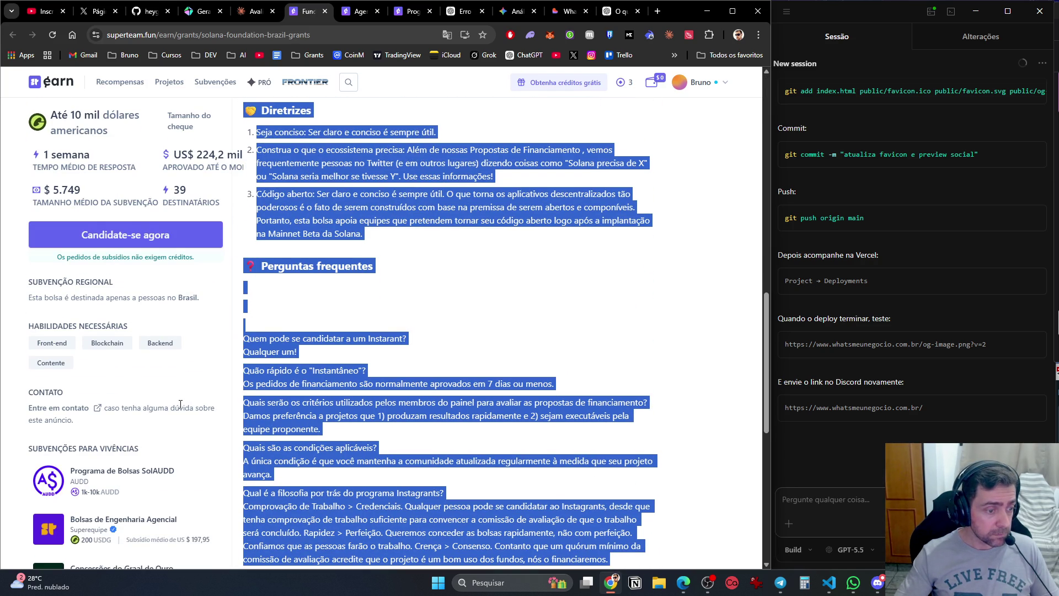
scroll(182, 419, "down", 7)
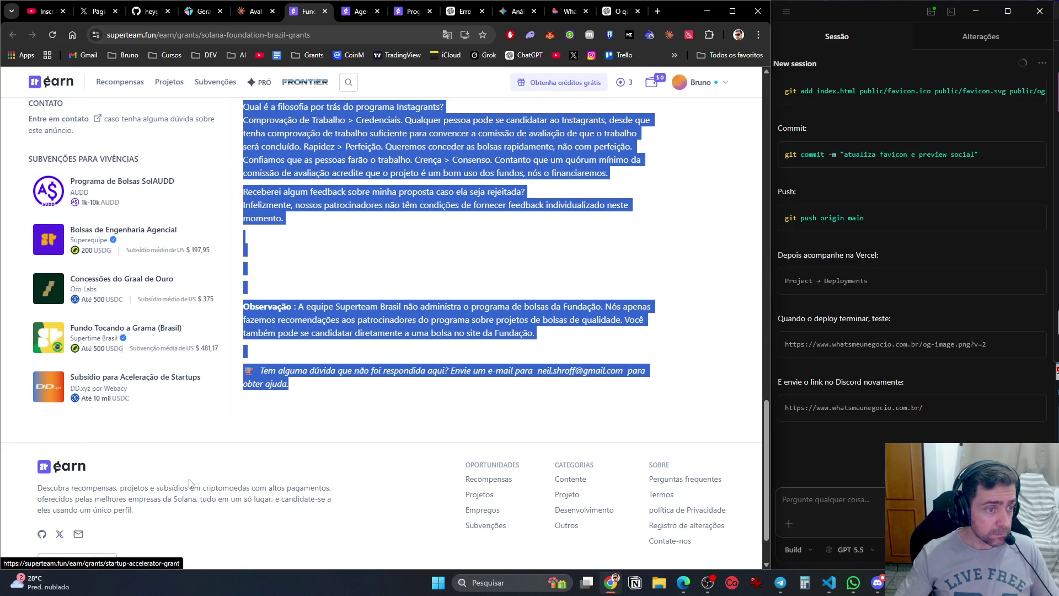
middle_click(151, 277)
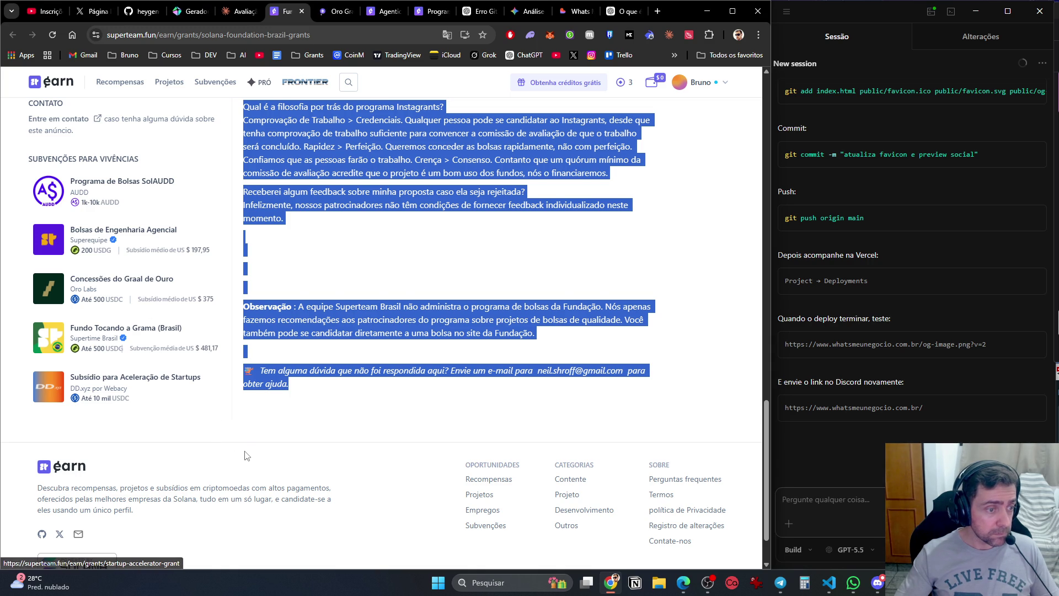
scroll(246, 386, "up", 5)
left_click(336, 11)
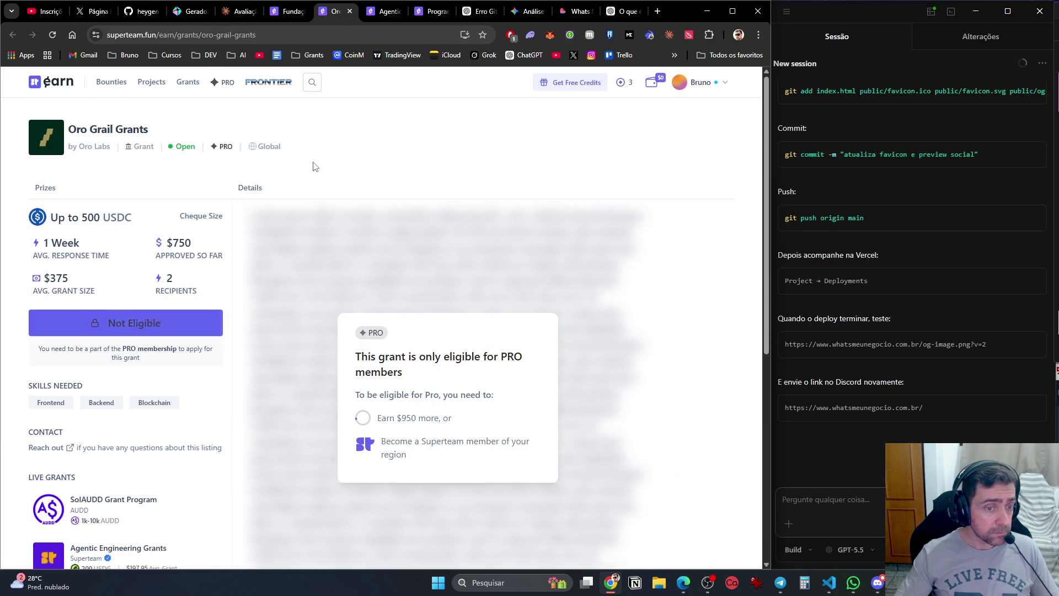
left_click(350, 11)
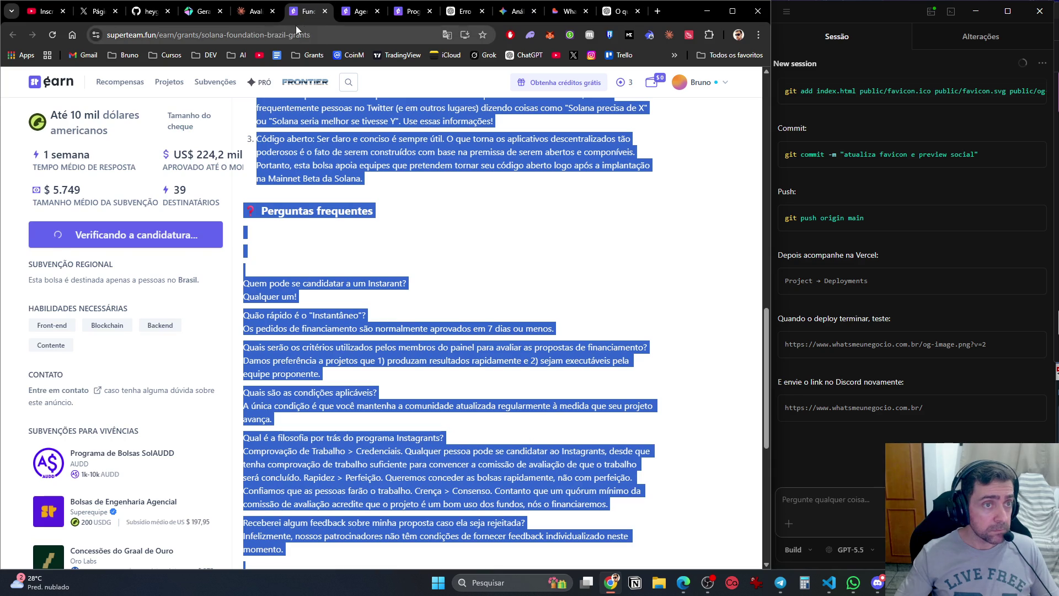
left_click(249, 18)
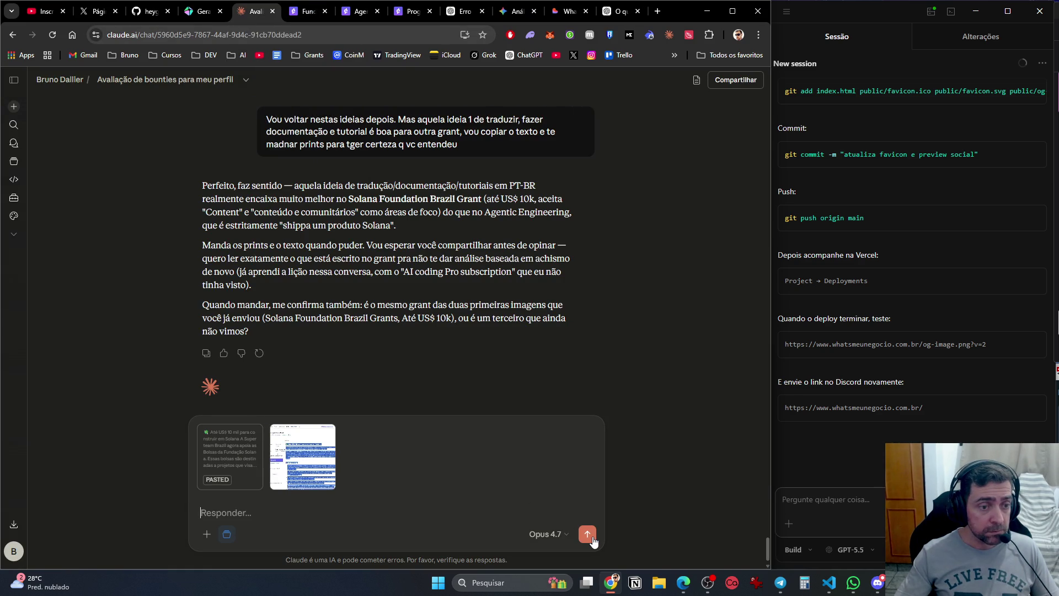
left_click(588, 533)
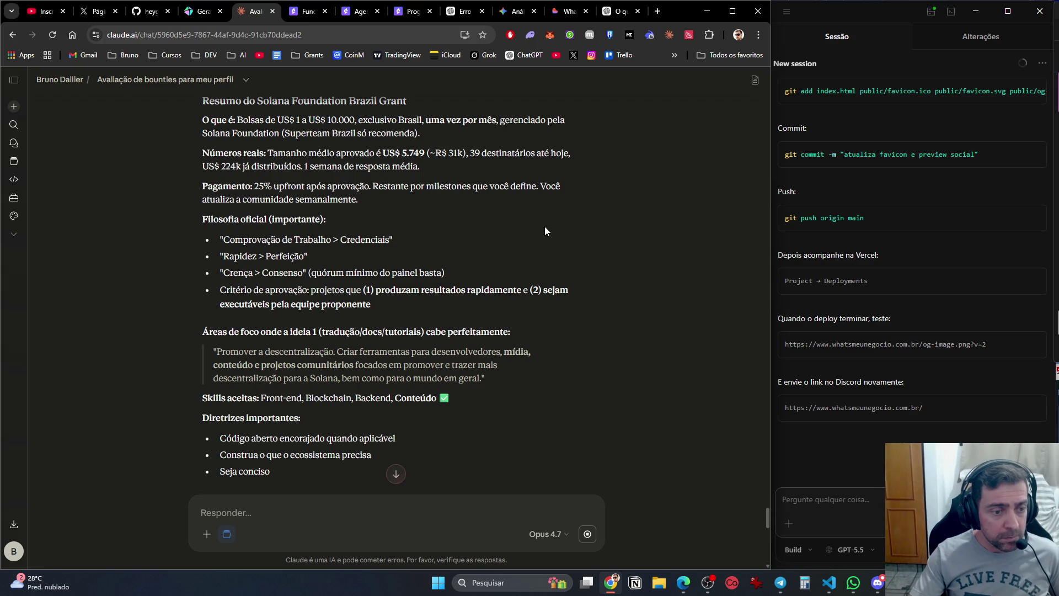
Scroll through Claude's table comparing Agentic Engineering with the Solana Brazil grant.
scroll(544, 230, "down", 3)
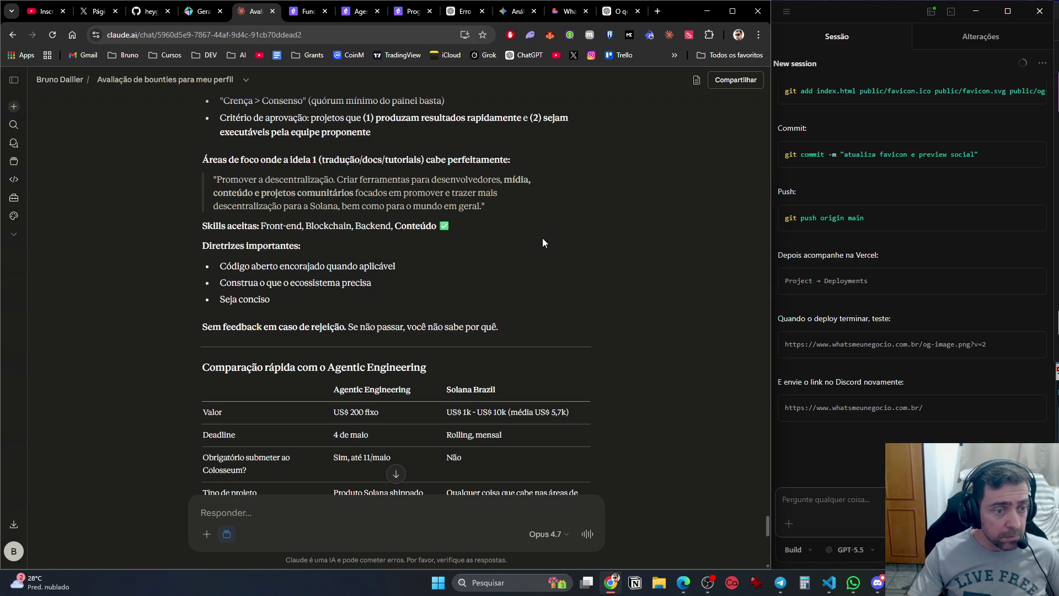
scroll(542, 242, "down", 2)
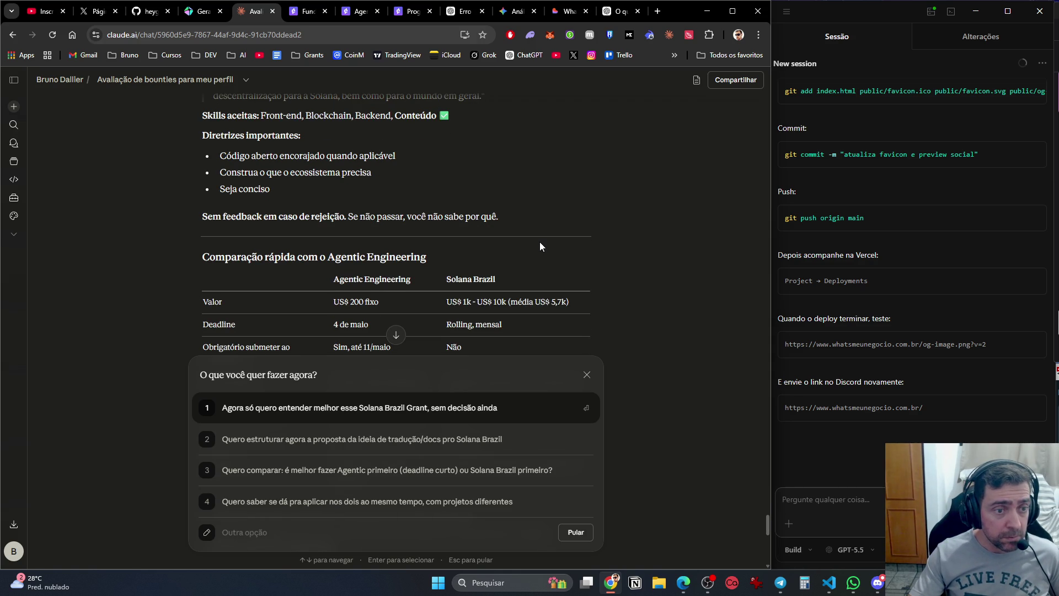
scroll(540, 242, "down", 2)
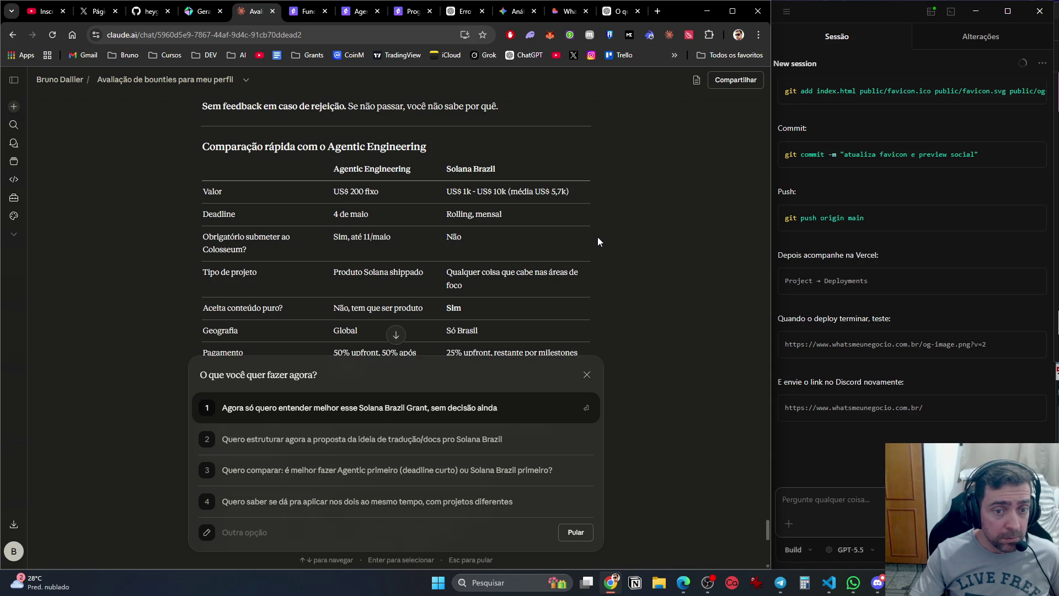
scroll(599, 241, "down", 2)
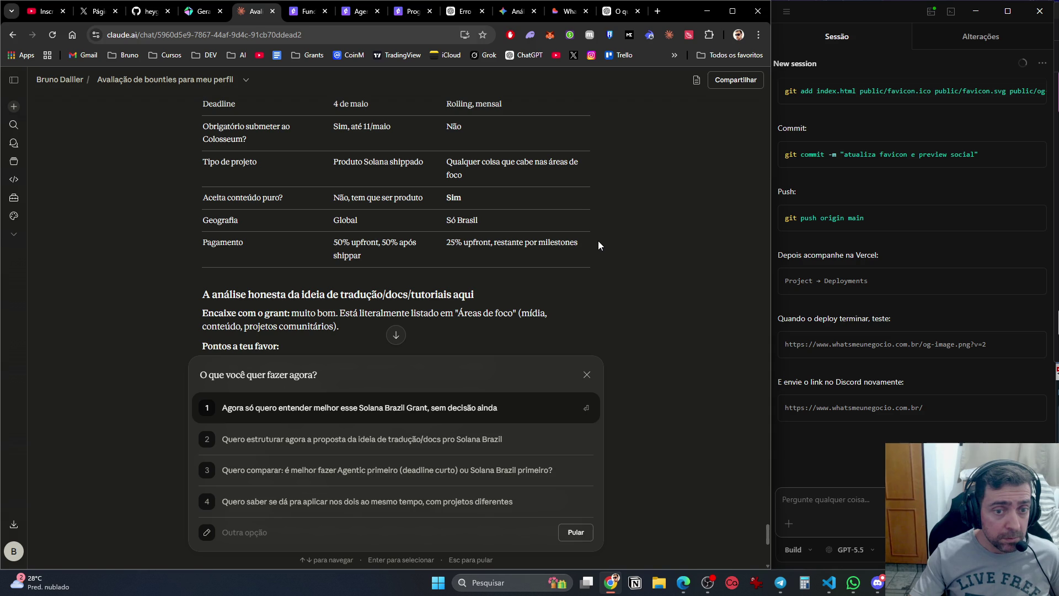
scroll(598, 240, "down", 3)
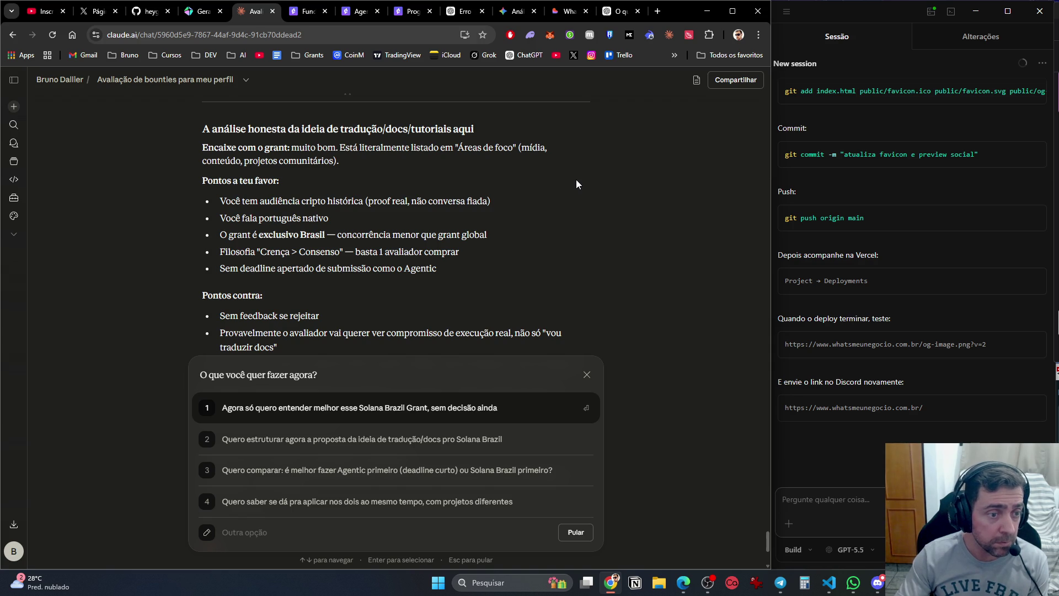
scroll(576, 182, "down", 3)
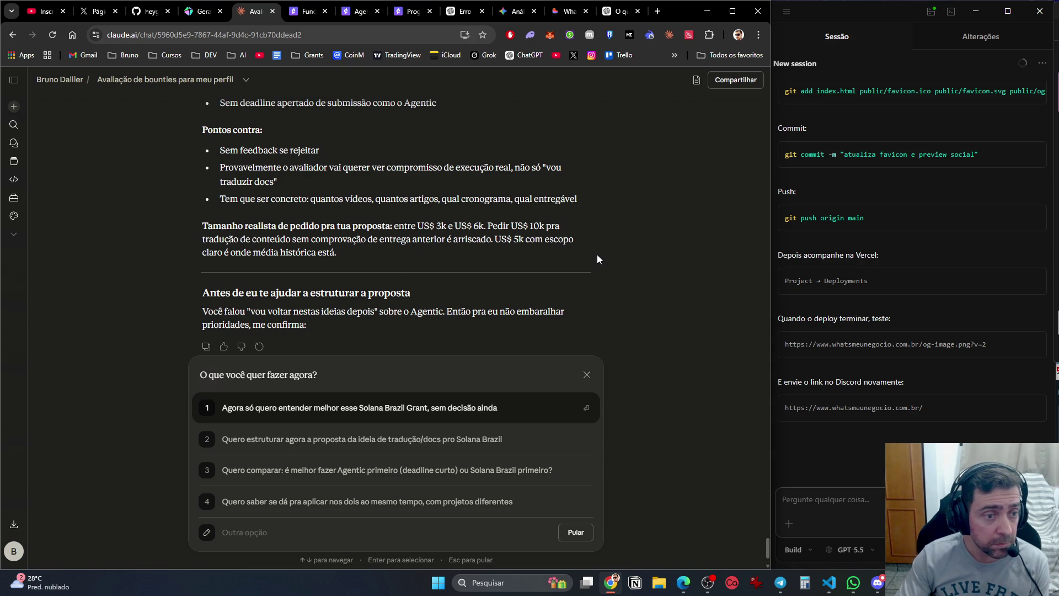
scroll(597, 260, "down", 2)
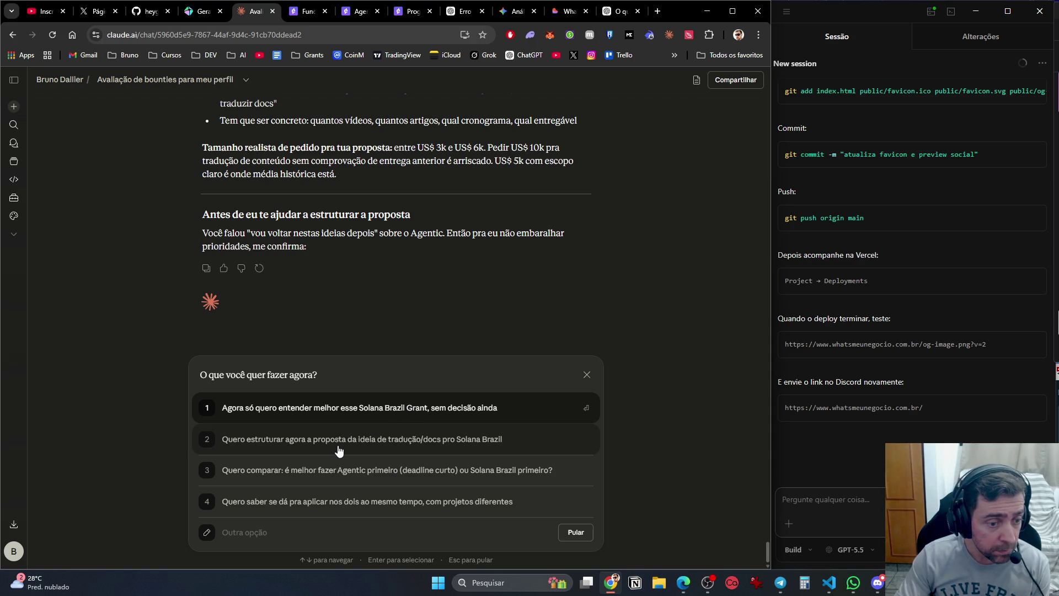
left_click(476, 443)
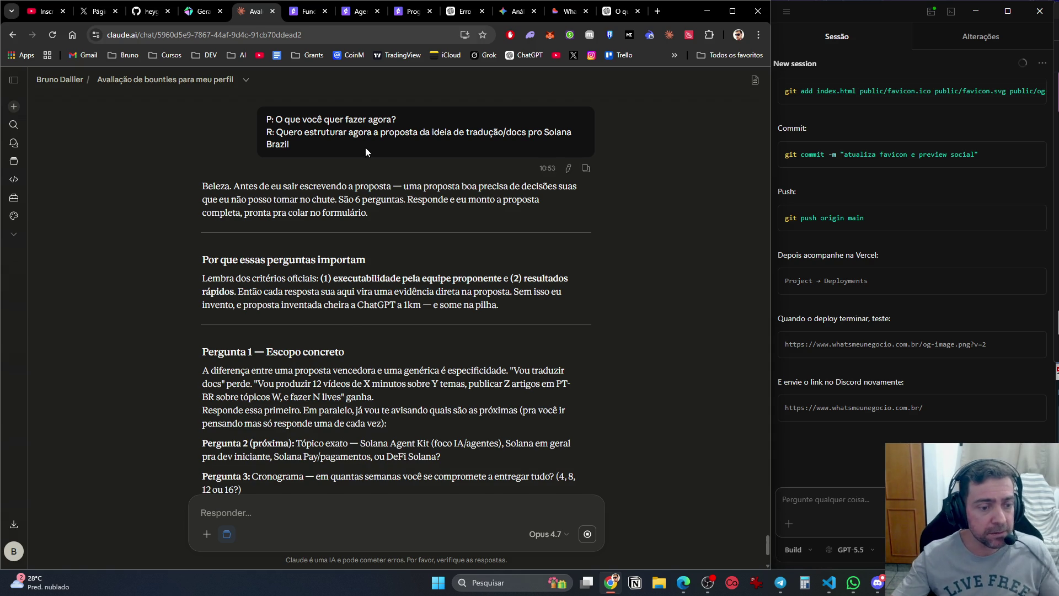
Scroll back up to Claude's Solana Brazil summary: US$ 5.749 average, 39 recipients, 25% upfront.
scroll(444, 366, "up", 10)
scroll(441, 347, "up", 5)
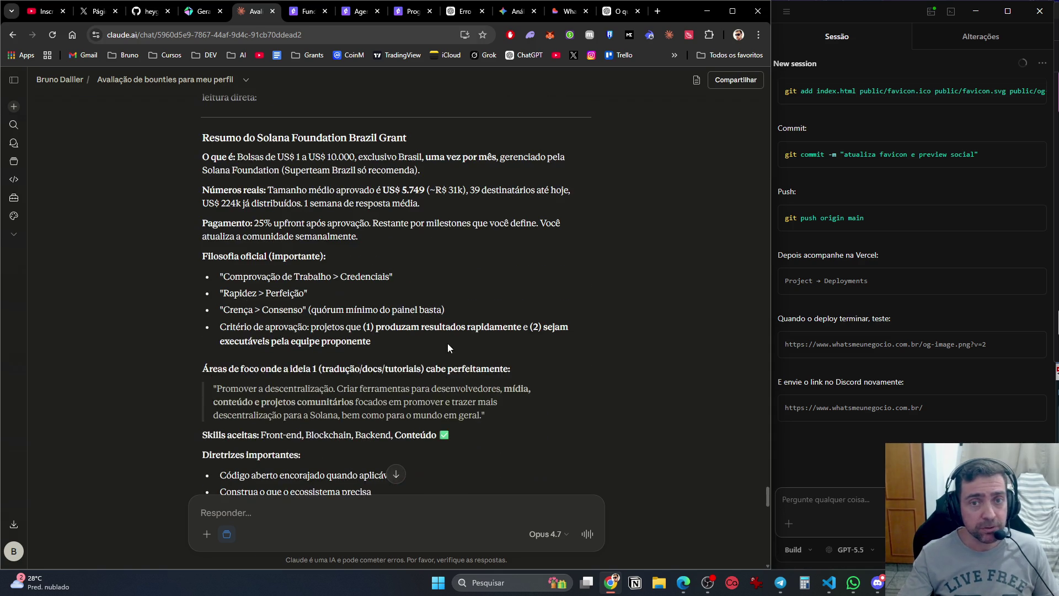
Clear selections on the Solana Brazil and Agentic grant pages, then view and close the translated SolAUDD page.
key("ctrl+Tab")
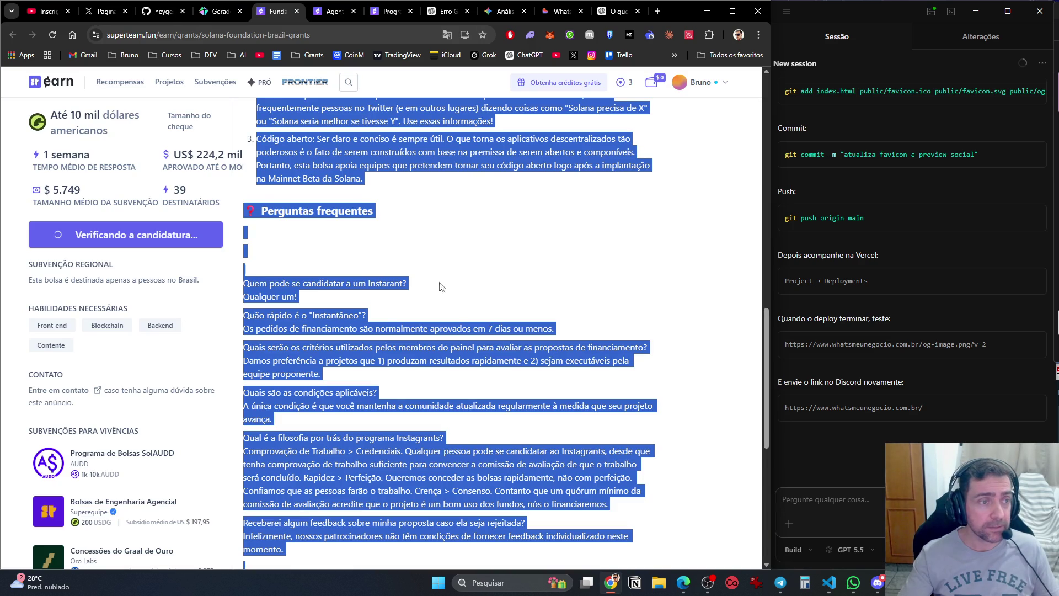
left_click(531, 239)
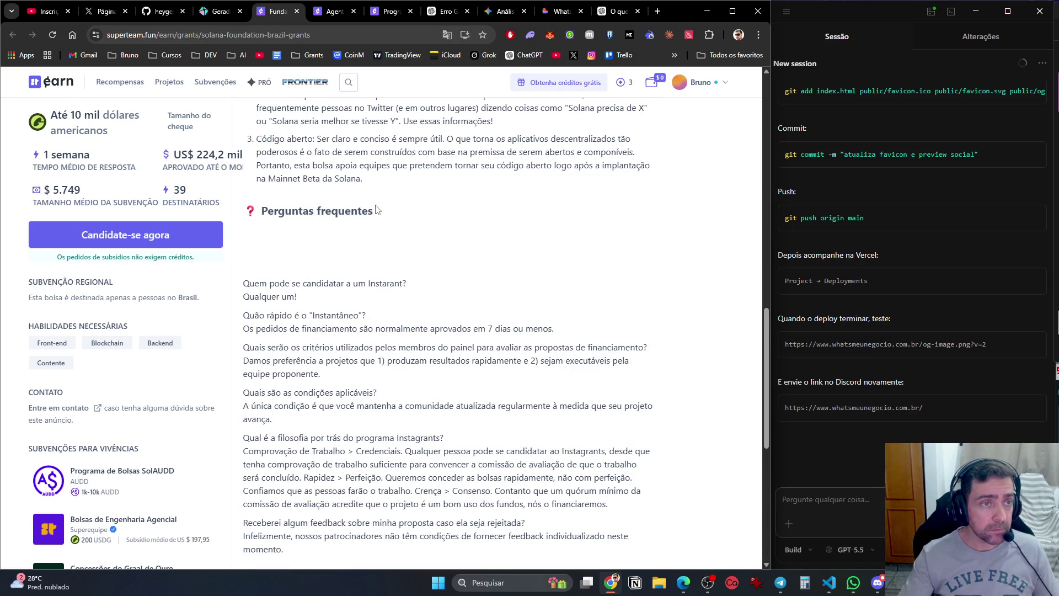
key("ctrl+Tab")
scroll(375, 430, "up", 15)
left_click(393, 193)
left_click(367, 11)
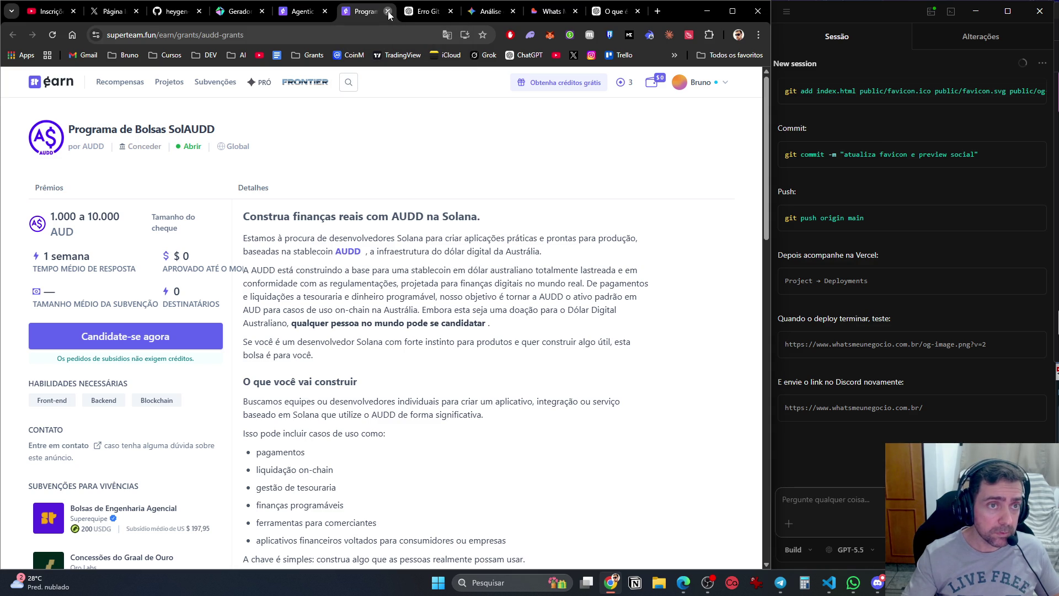
left_click(389, 12)
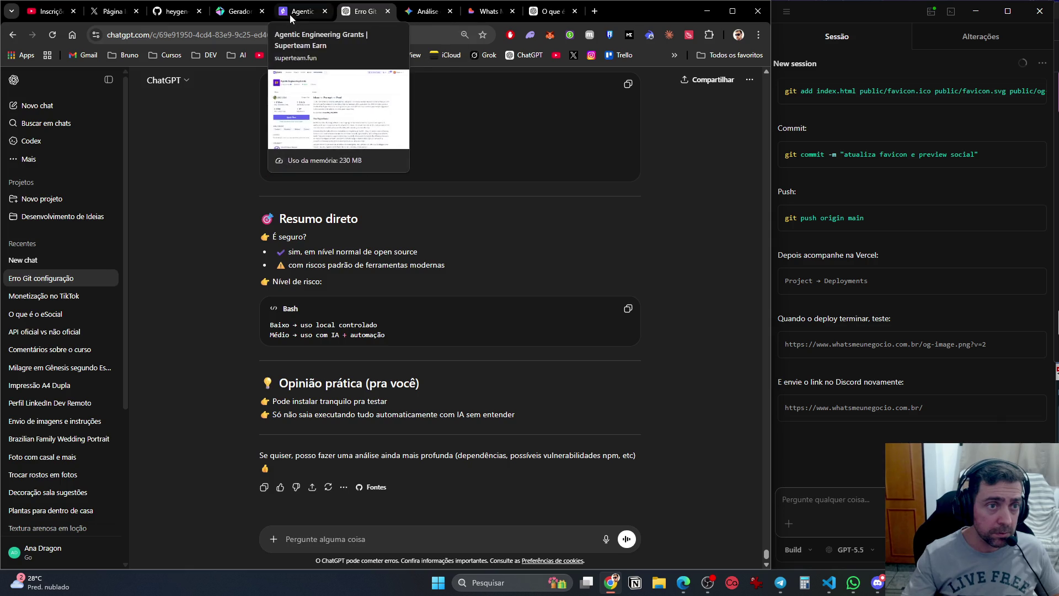
Reload the Agentic Engineering page and reopen the SolAUDD grant page in its original English.
left_click(293, 14)
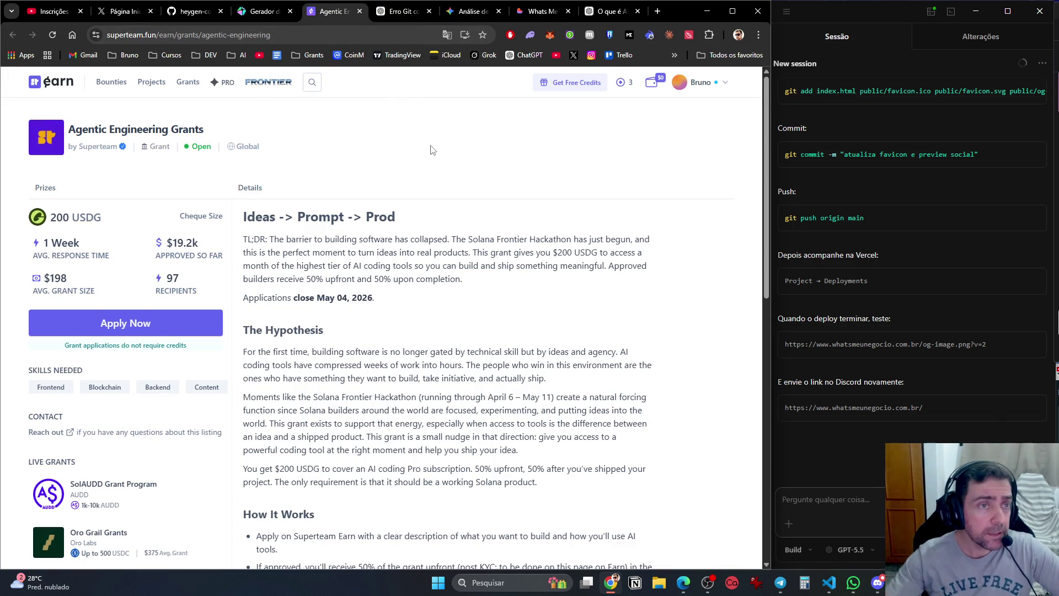
key("F5")
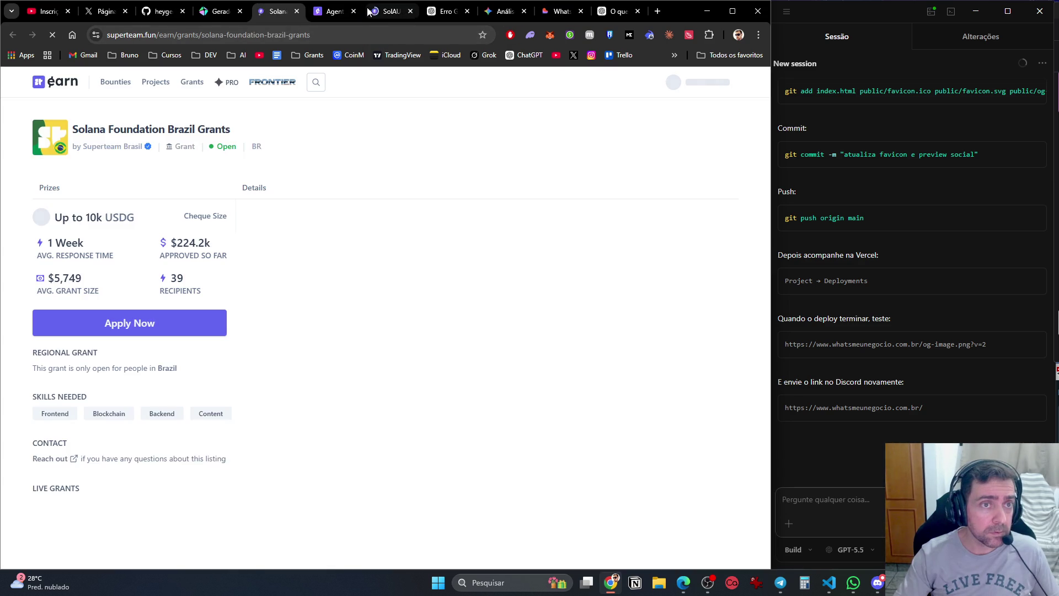
left_click(389, 11)
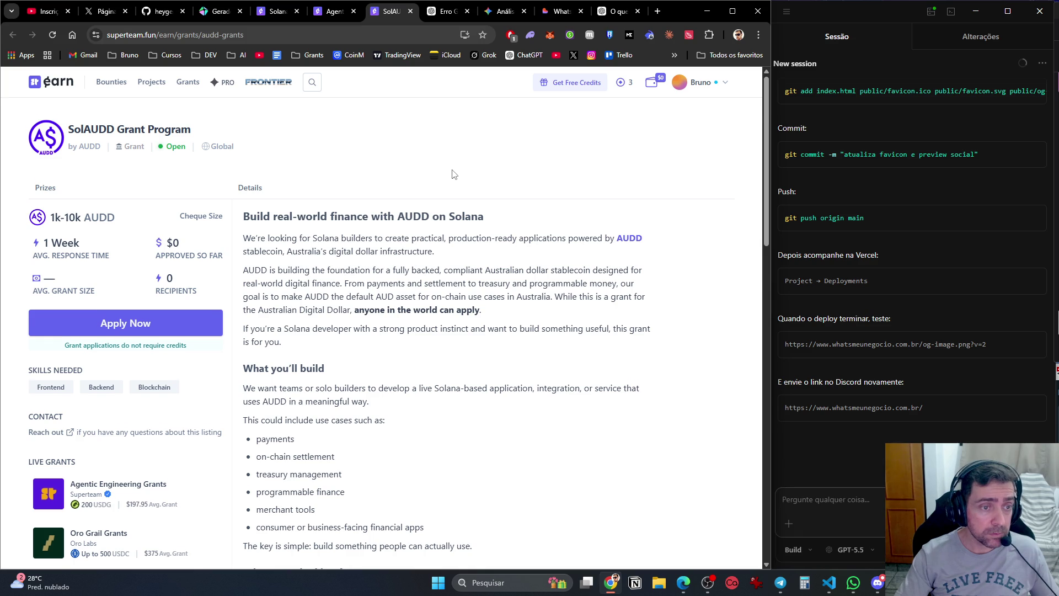
scroll(452, 177, "down", 2)
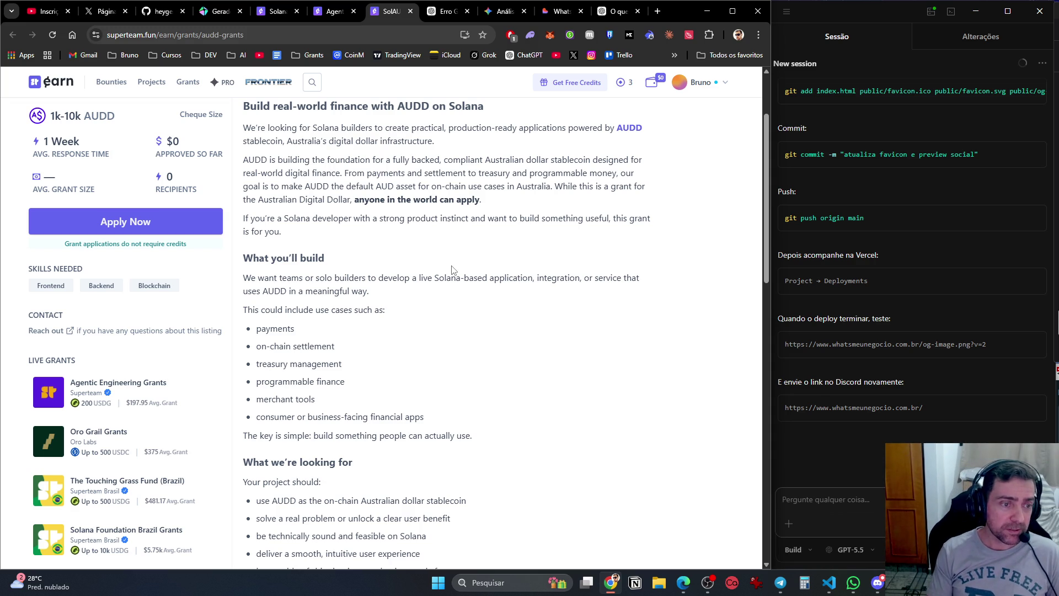
left_click(853, 583)
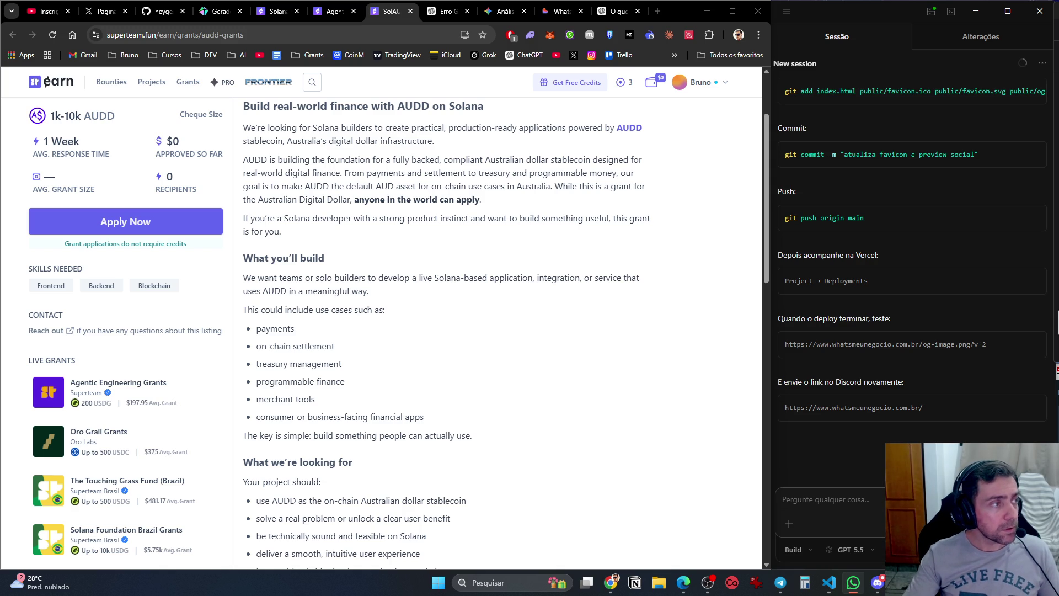
key("alt+Tab")
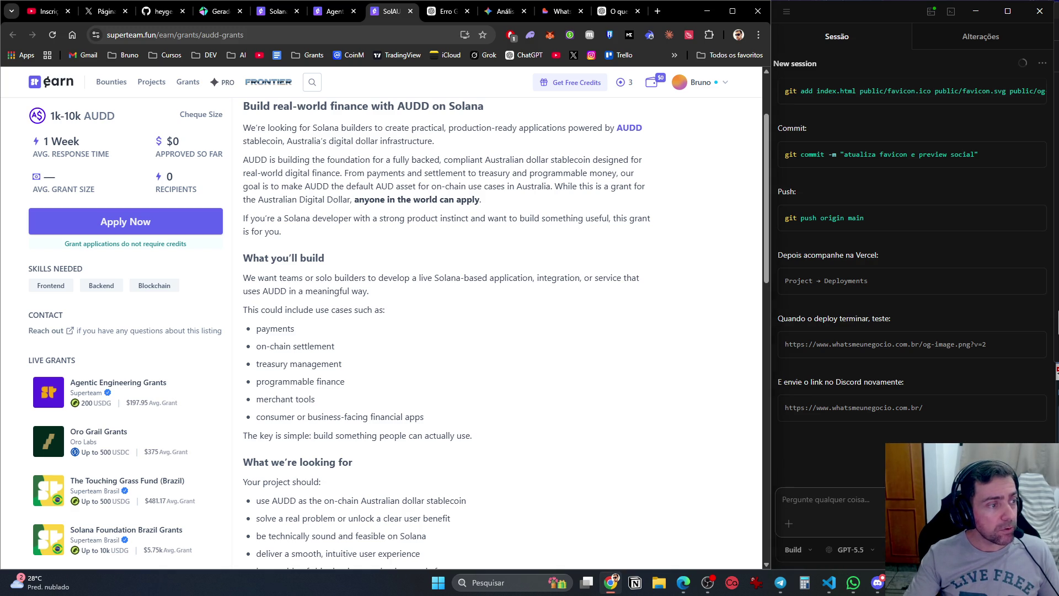
key("alt+Tab")
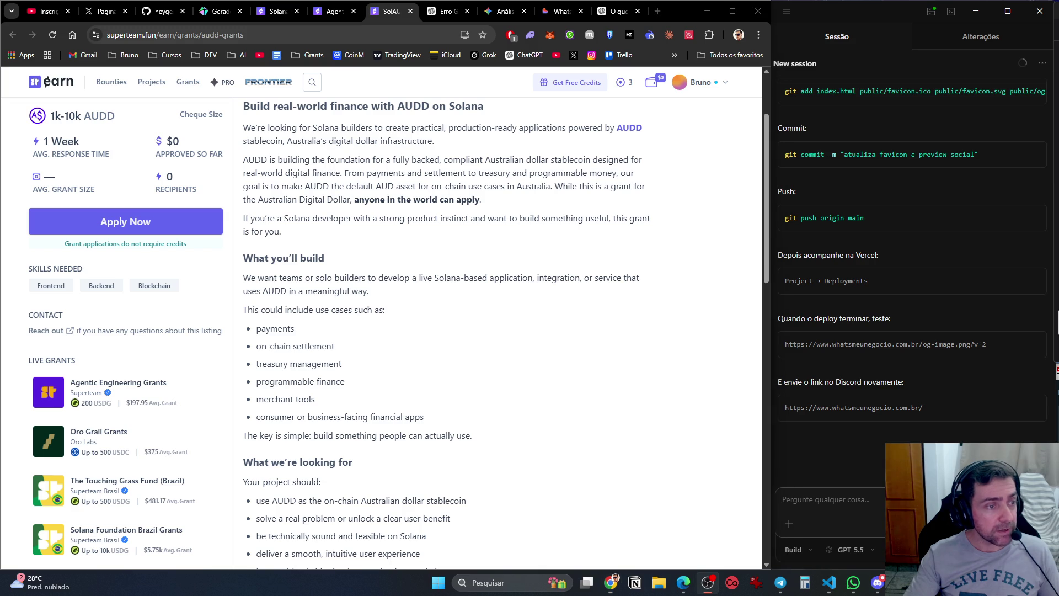
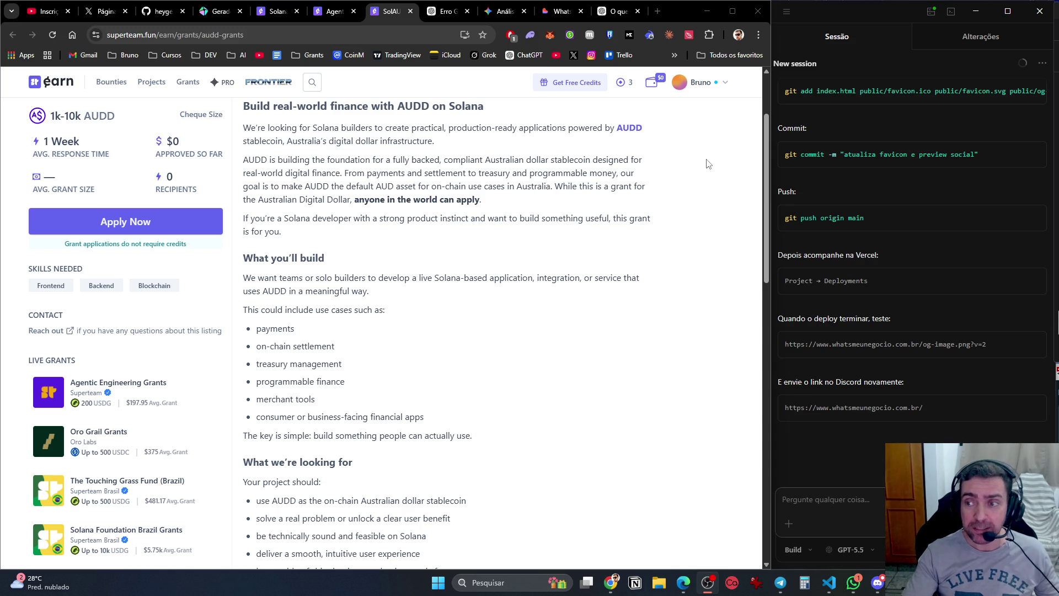
Check the new WhatsApp message, then return to the browser.
left_click(854, 583)
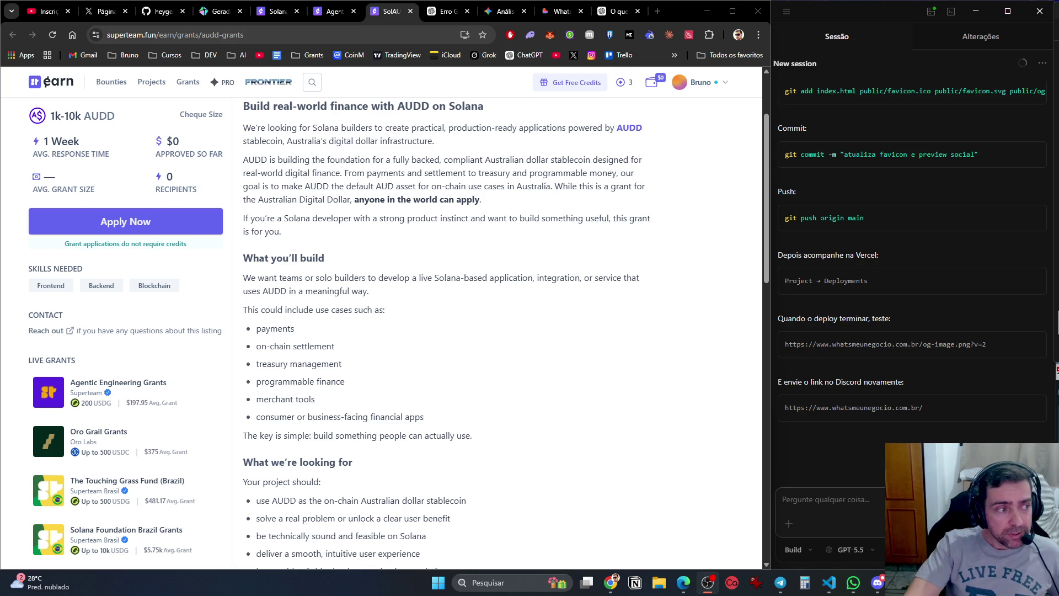
key("alt+Tab")
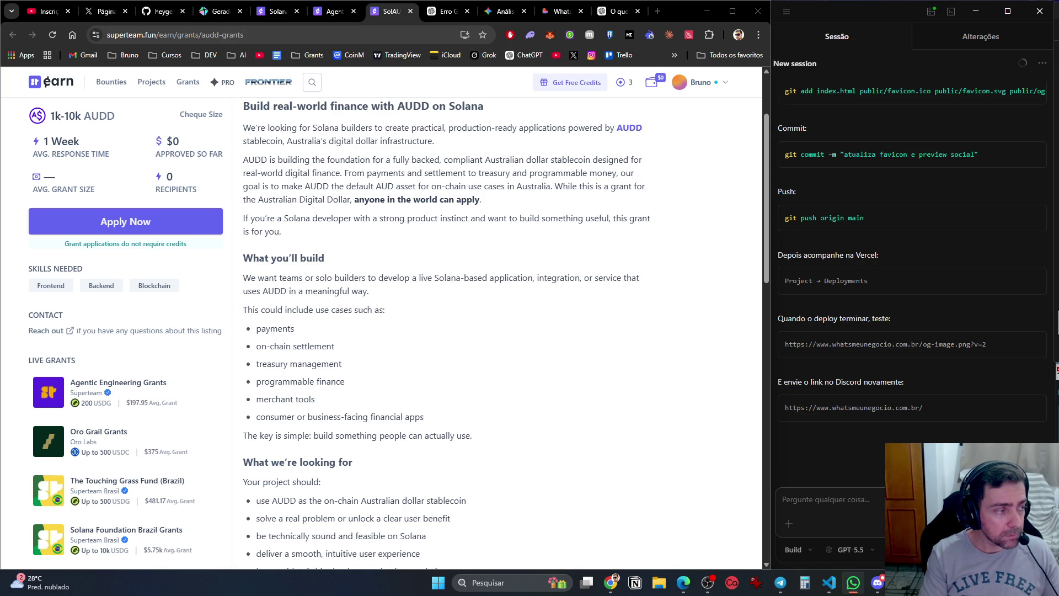
key("alt+Tab")
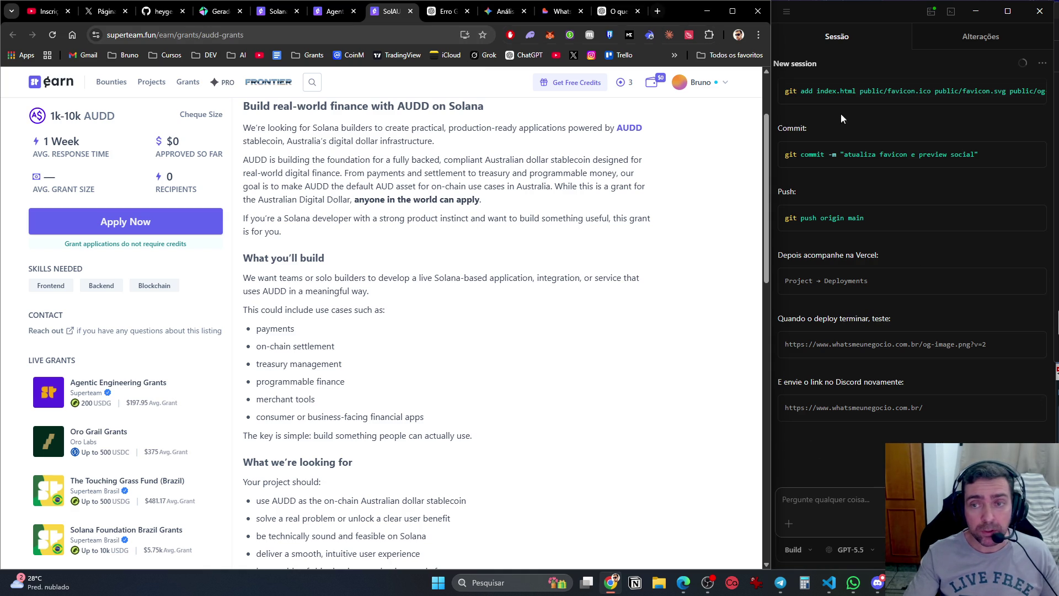
Open LinkedIn in a new tab, scroll the profile, view Notificações, then close the tab.
left_click(659, 18)
type("link")
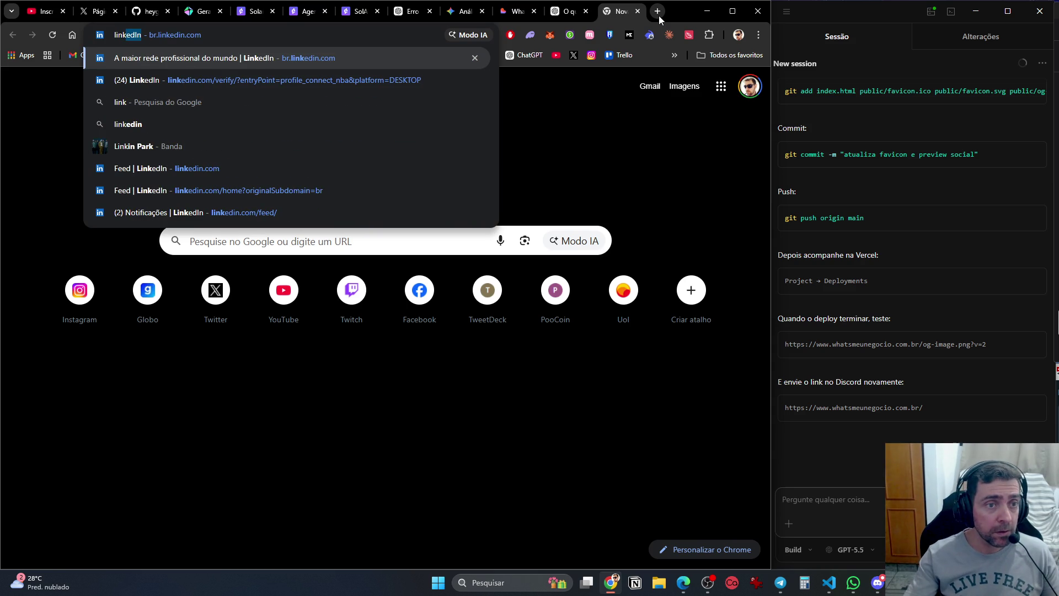
key("Return")
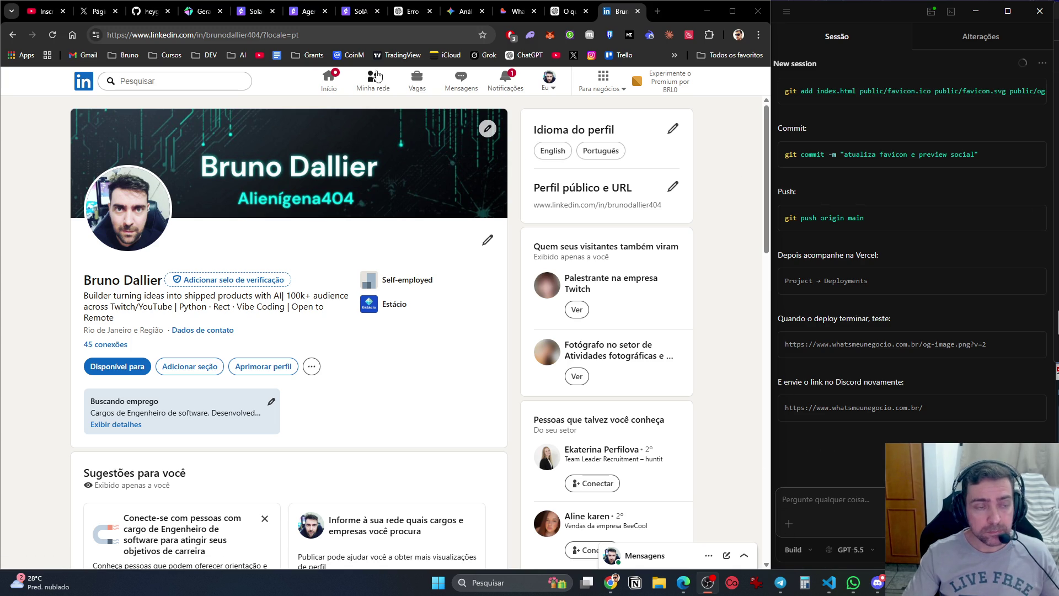
scroll(430, 414, "down", 10)
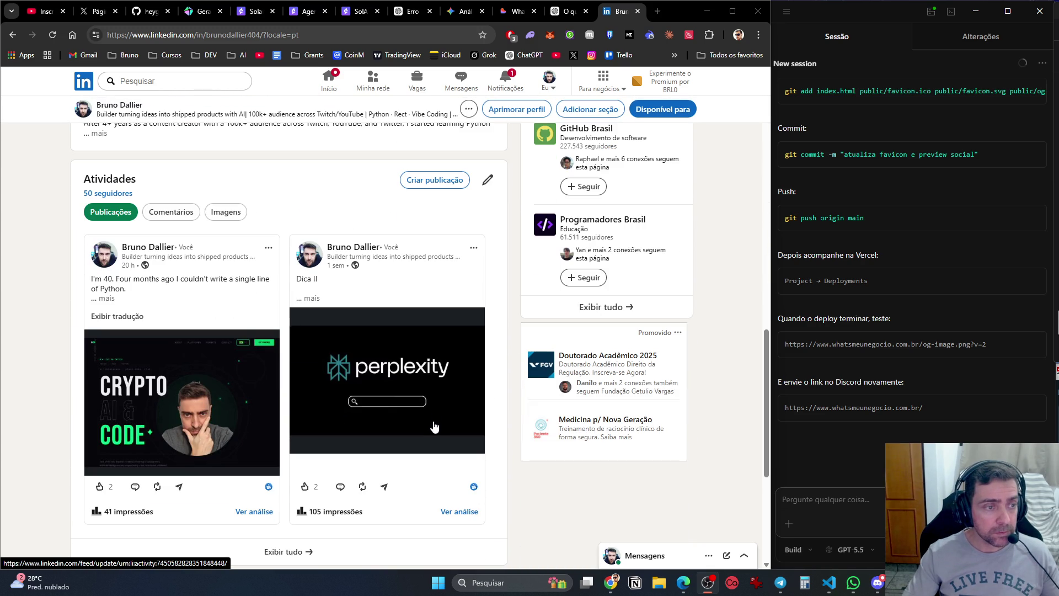
scroll(435, 427, "down", 2)
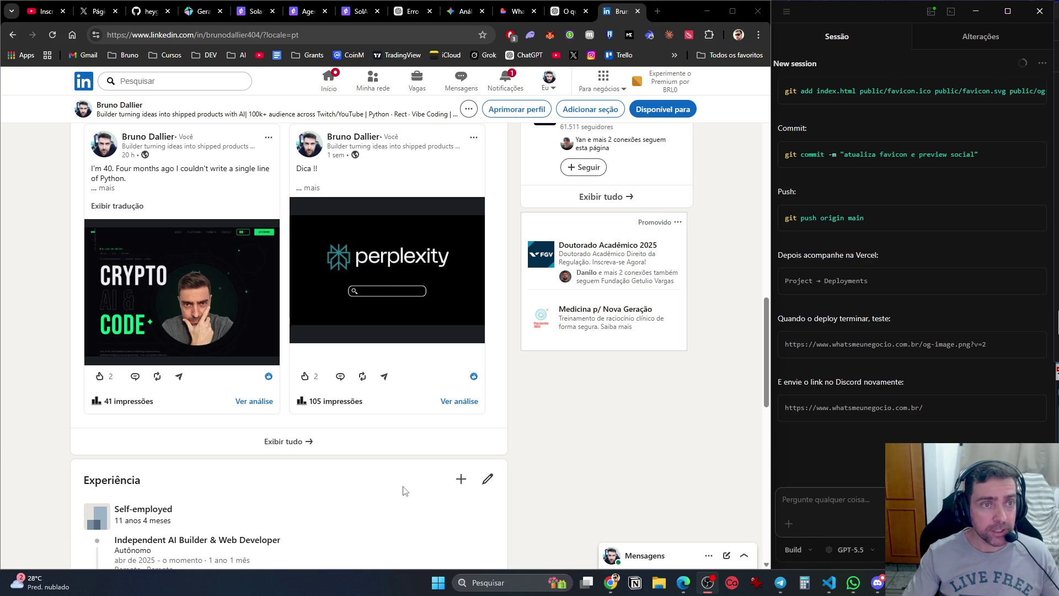
left_click(503, 81)
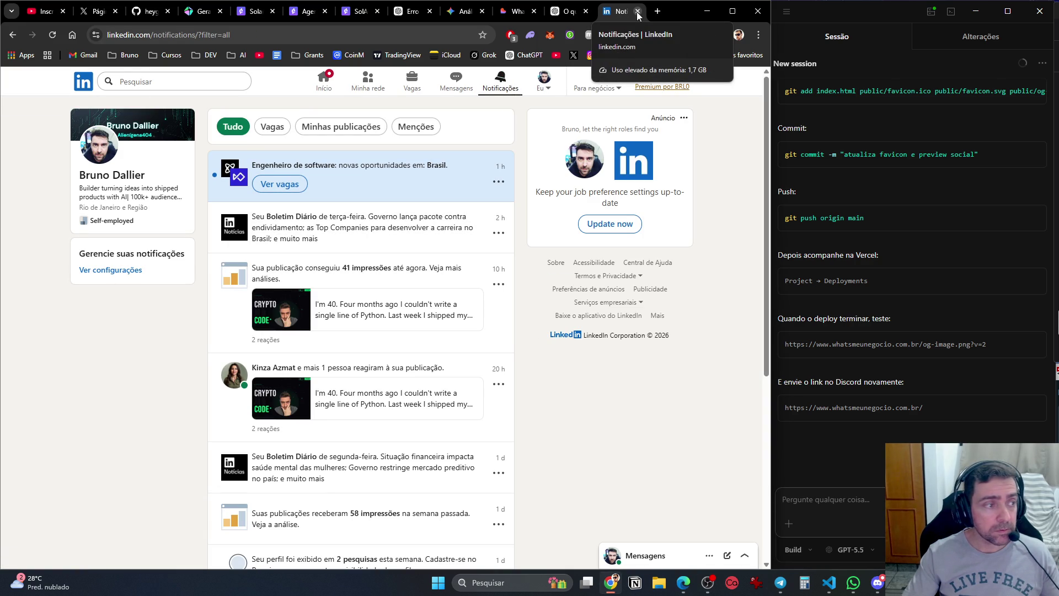
left_click(638, 11)
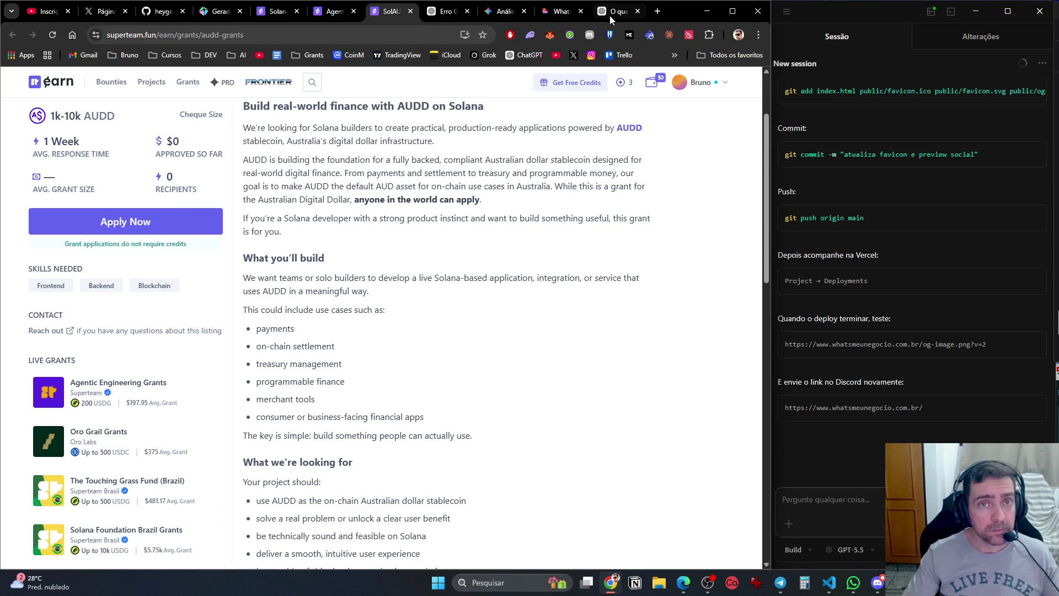
Close the ChatGPT conversation tab.
left_click(617, 14)
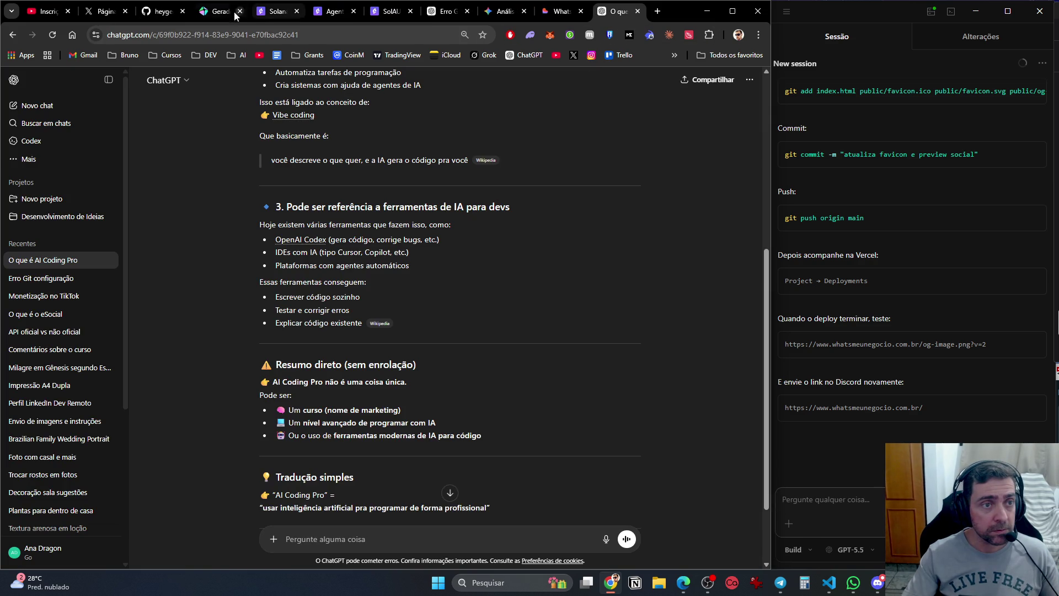
left_click(637, 11)
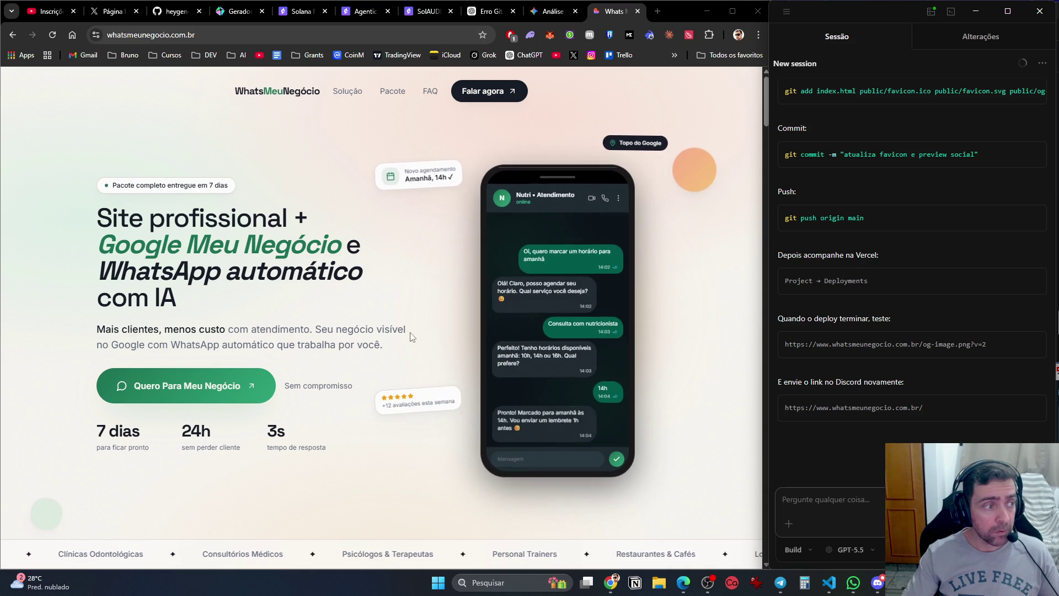
key("super")
key("Escape")
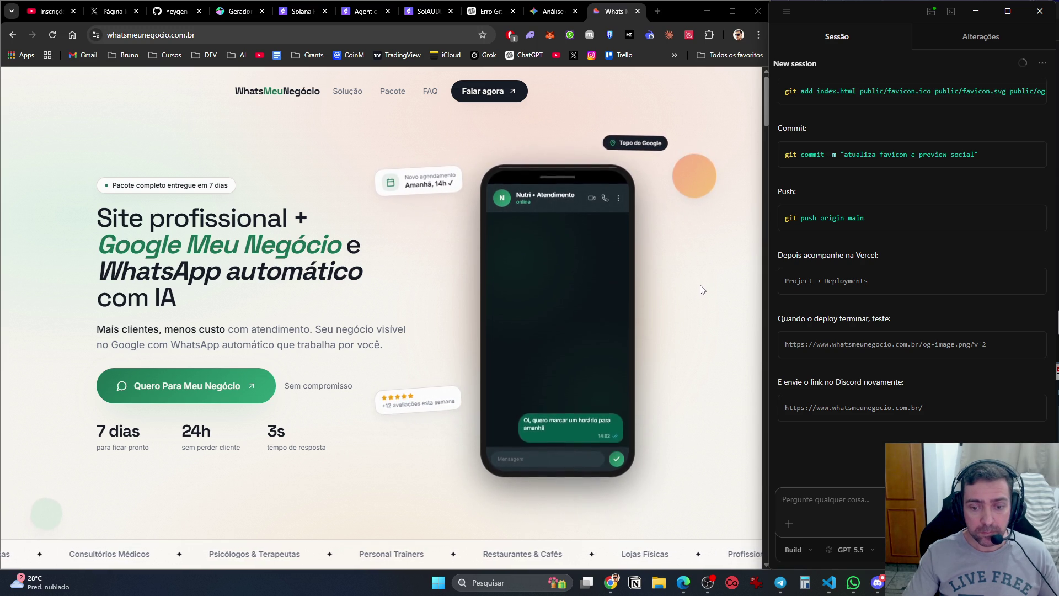
Enter 3000* in Calculator, then close Calculator.
left_click(803, 582)
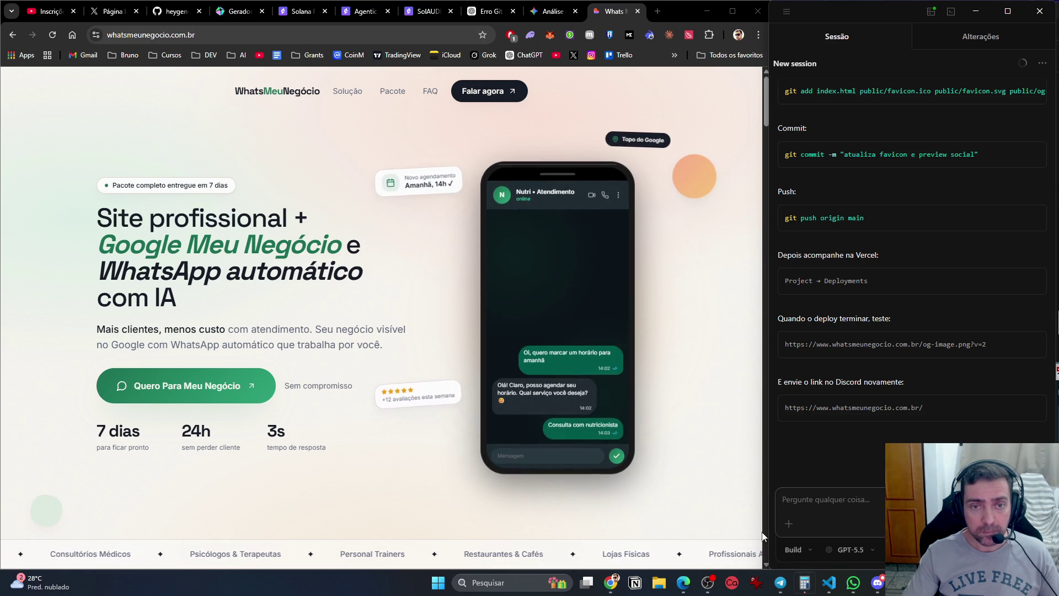
type("3000*")
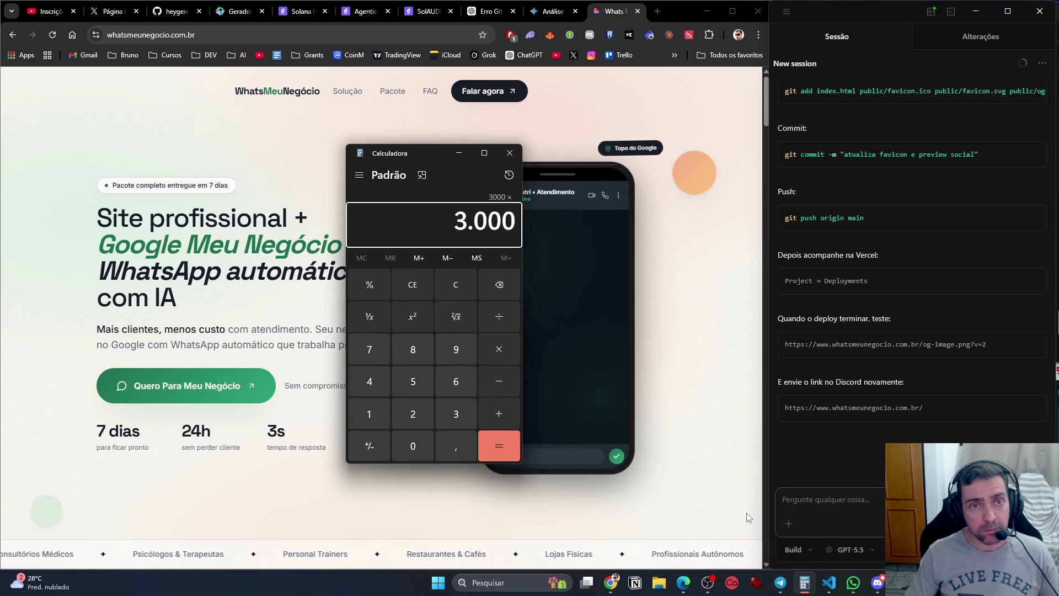
left_click(504, 159)
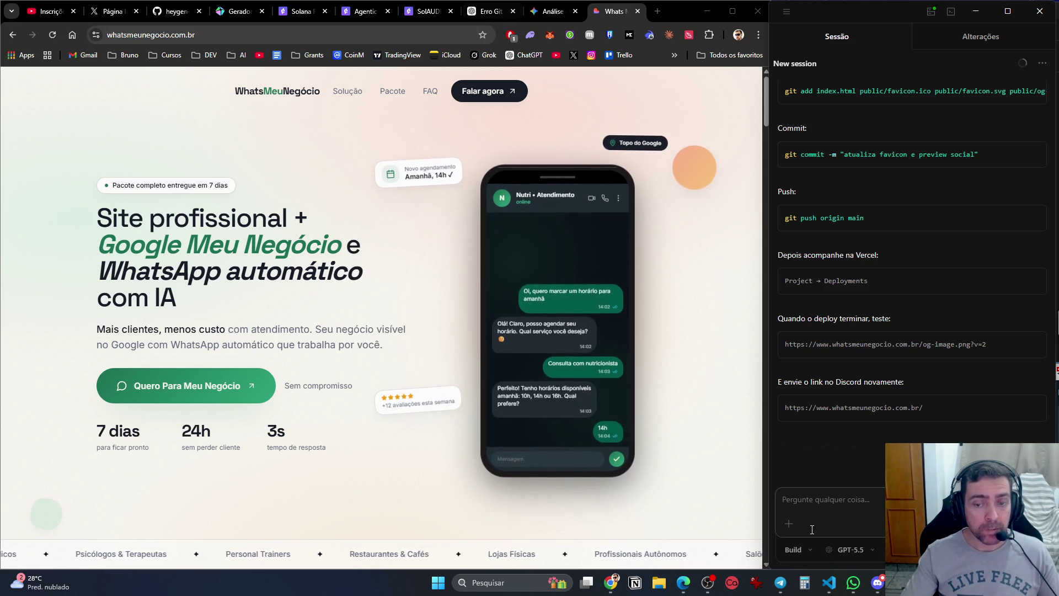
key("super")
Launch Terminal, change into Desktop\Projetos\LandingPages and list its folders.
type("terminal")
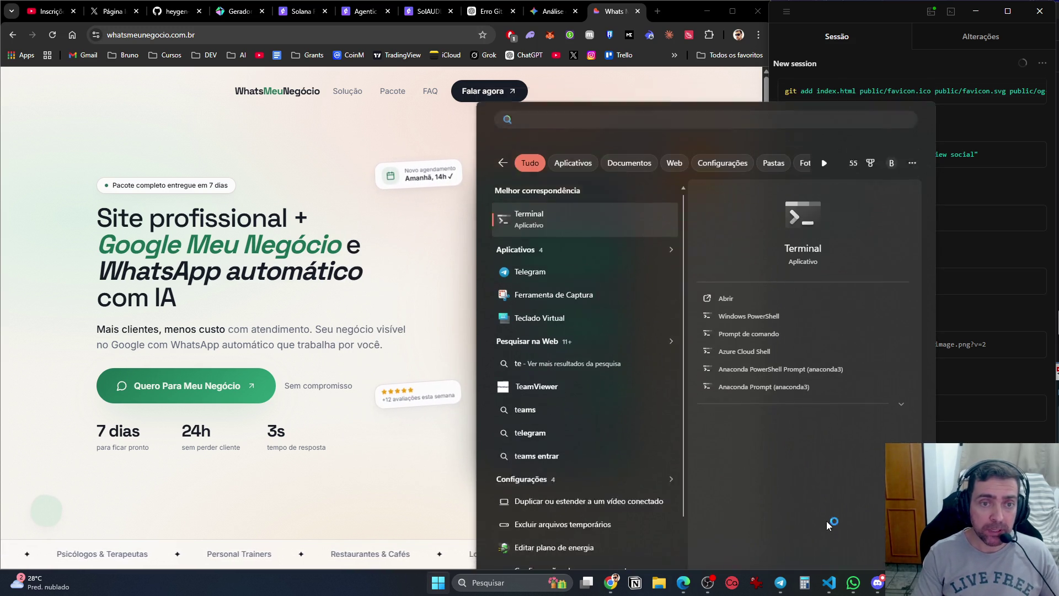
key("Return")
type("cd proj")
key("BackSpace")
key("BackSpace")
key("BackSpace")
type("des")
key("Tab")
type("proje")
key("Tab")
type("lan")
key("Tab")
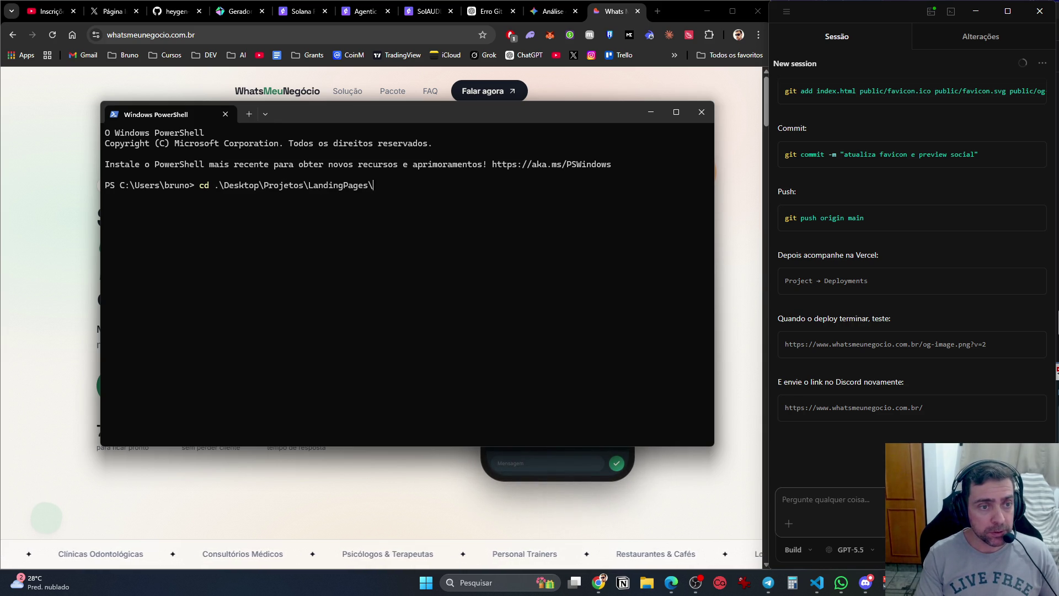
key("Return")
type("dir")
key("Return")
Move into Agência_Lovable_GitHub, then into the digitalkid-pro project folder.
type("cd")
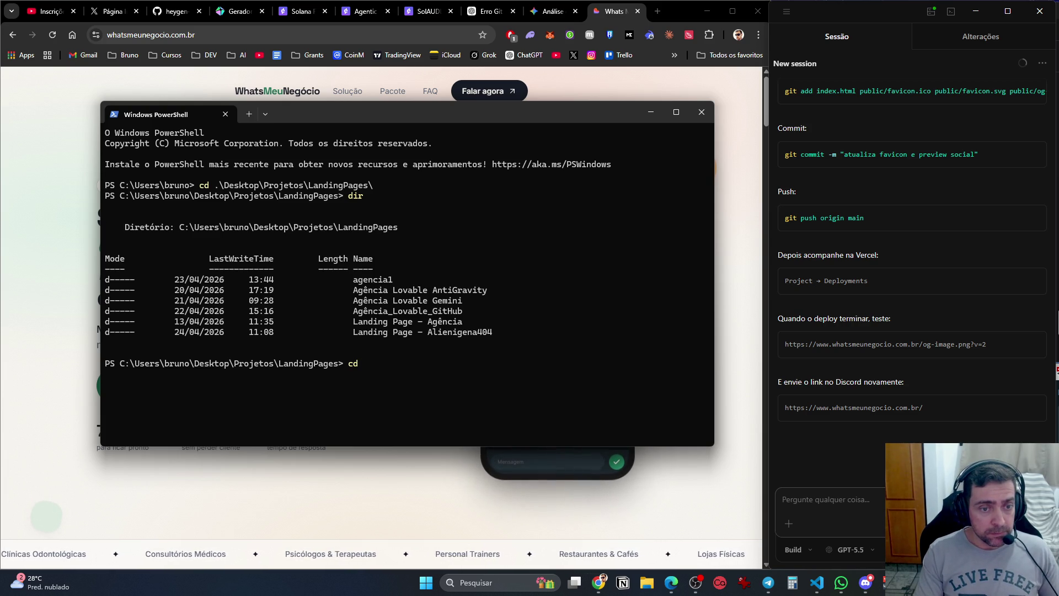
type(" .\\Agência_Lovable_GitHub\\")
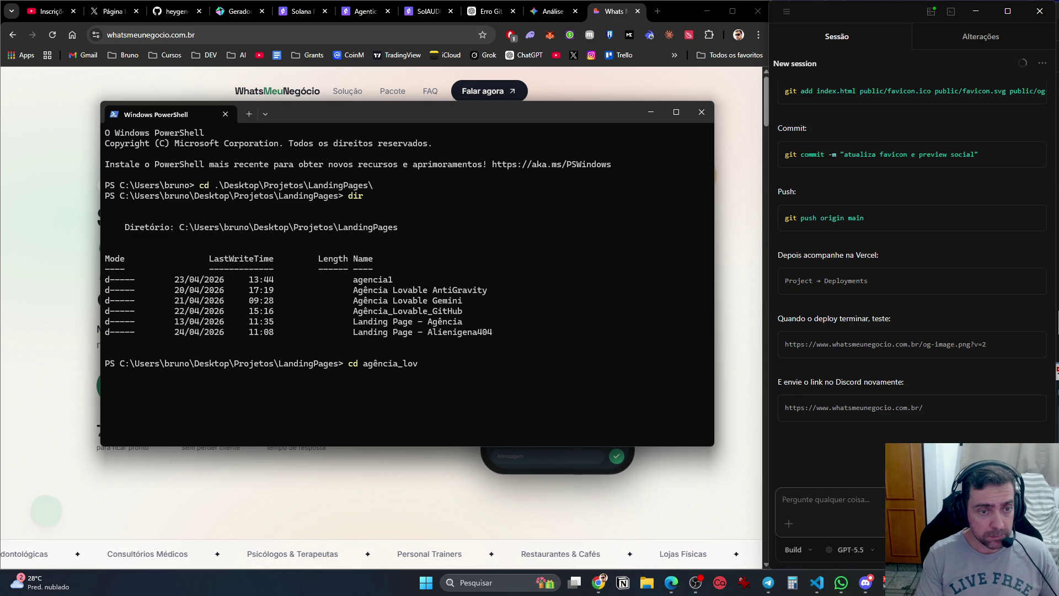
key("Tab")
key("Return")
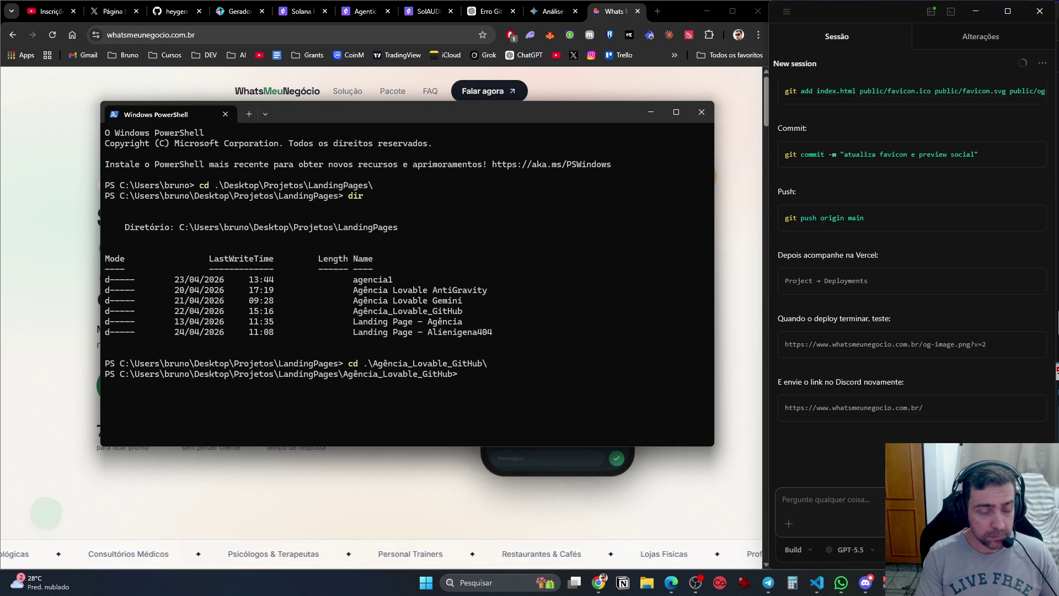
type("dir")
key("Return")
type("cd .\\digitalkid-pro\\")
key("Tab")
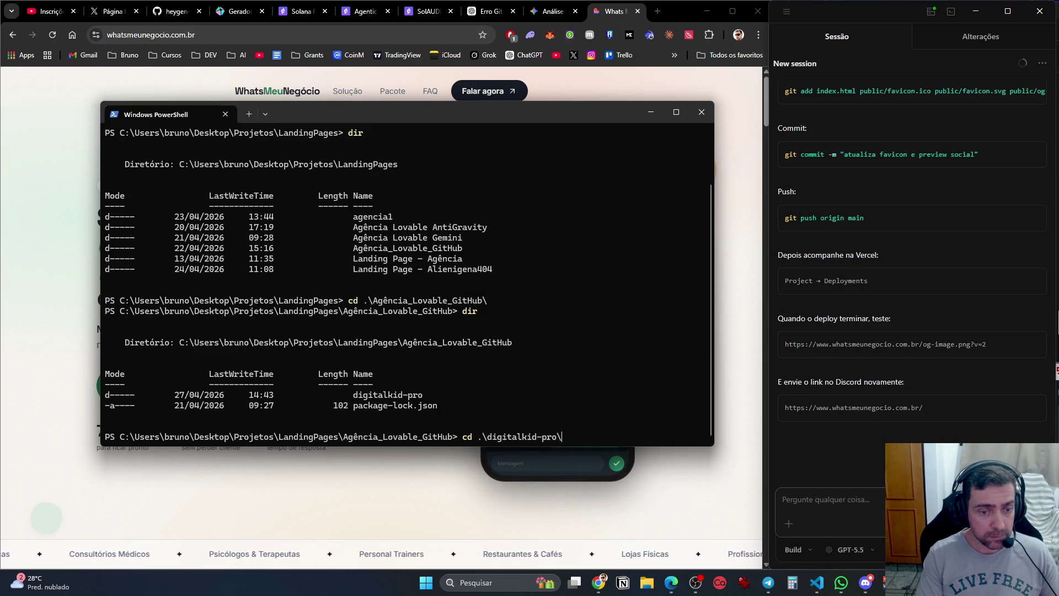
key("Return")
scroll(901, 370, "up", 4)
Run git branch and git status in digitalkid-pro.
type("git branch")
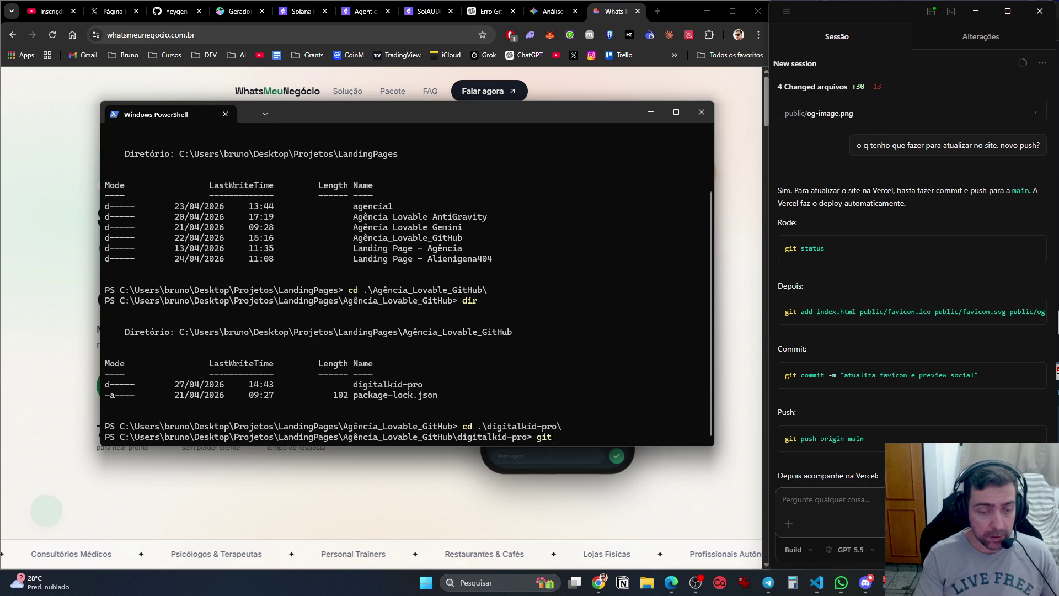
key("Return")
type("git status")
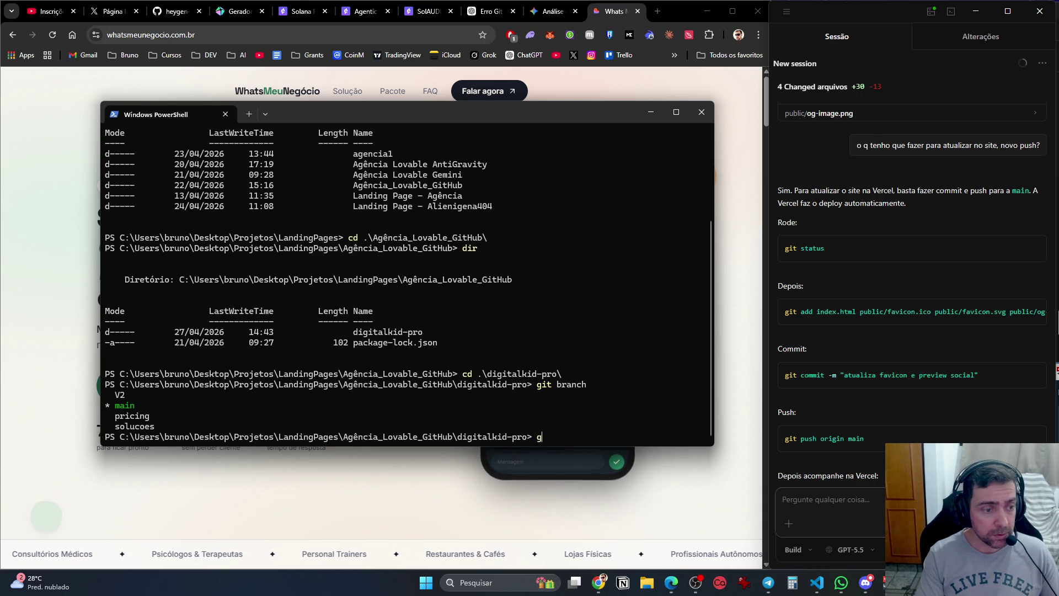
key("Return")
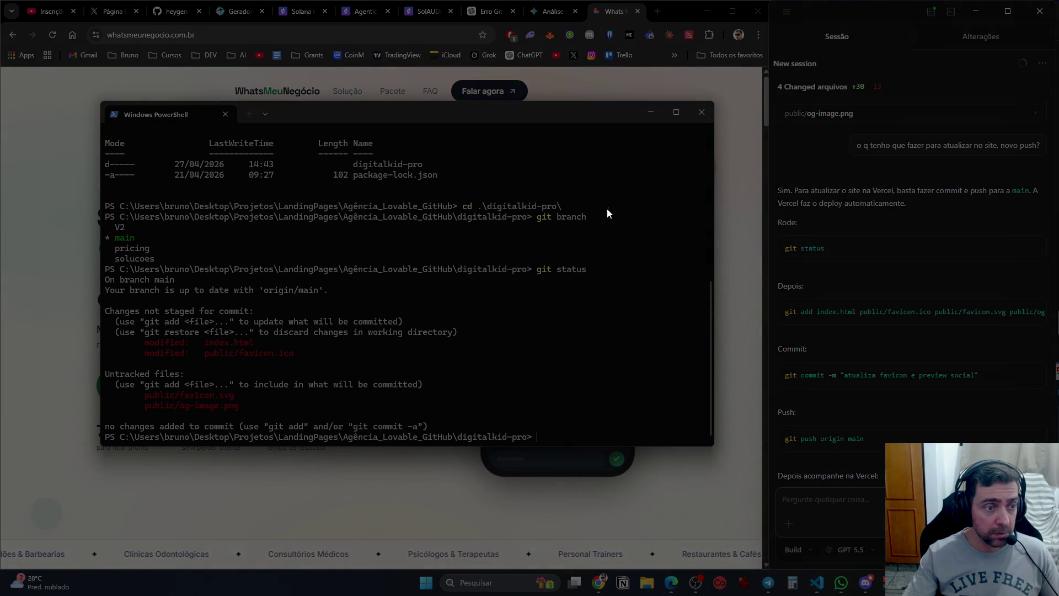
Screenshot the git output and paste it into the chat with 'o que significa isso?'.
mouse_move(608, 209)
left_mouse_down()
mouse_move(222, 440)
mouse_move(103, 445)
left_mouse_up()
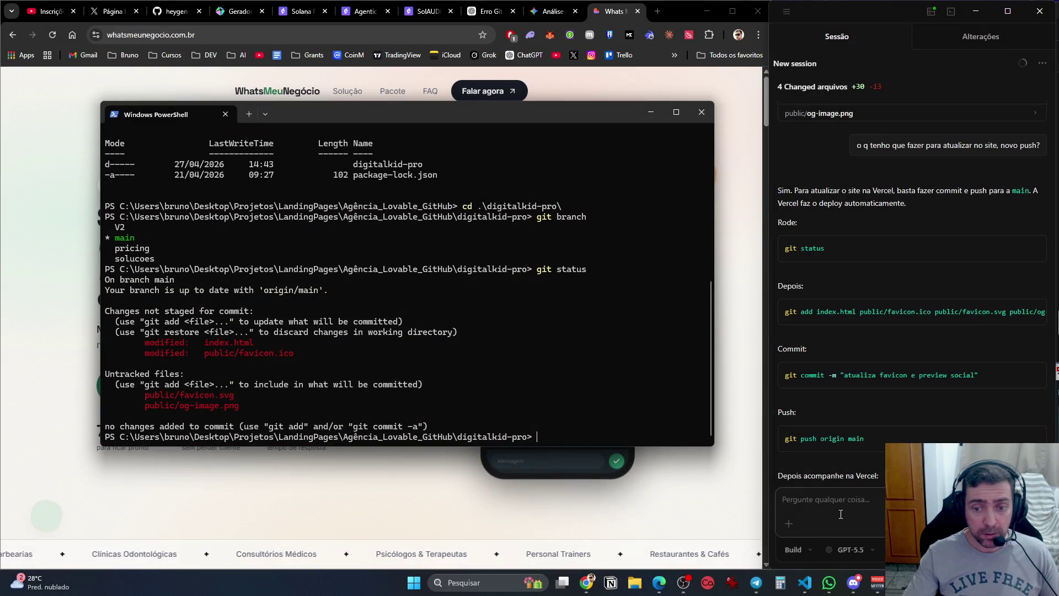
left_click(827, 502)
key("ctrl+v")
type("o que significa isso?")
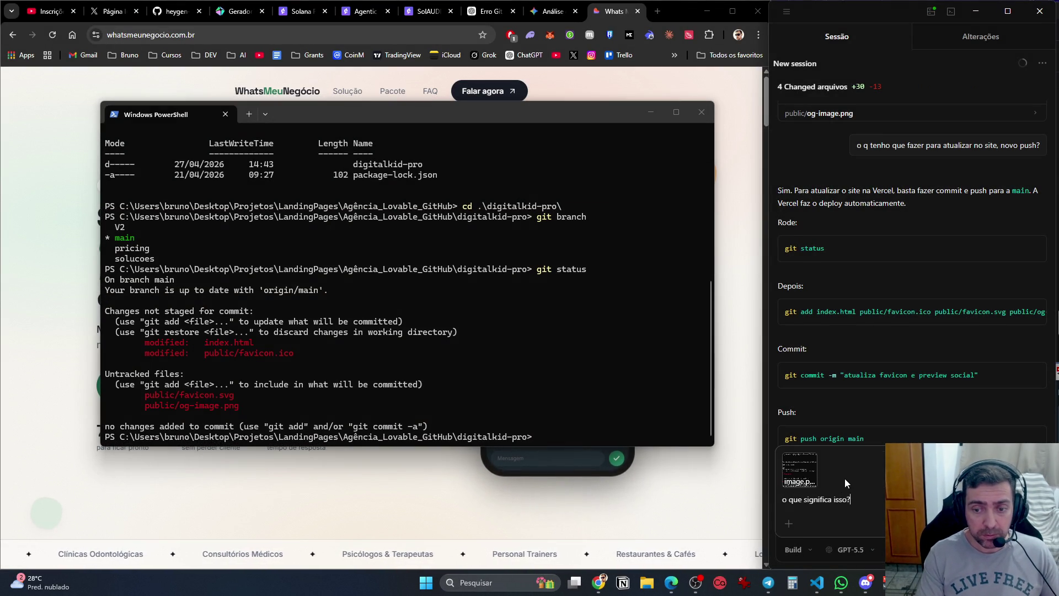
Send the screenshot question and read Codex's explanation that the favicon changes are uncommitted.
key("Return")
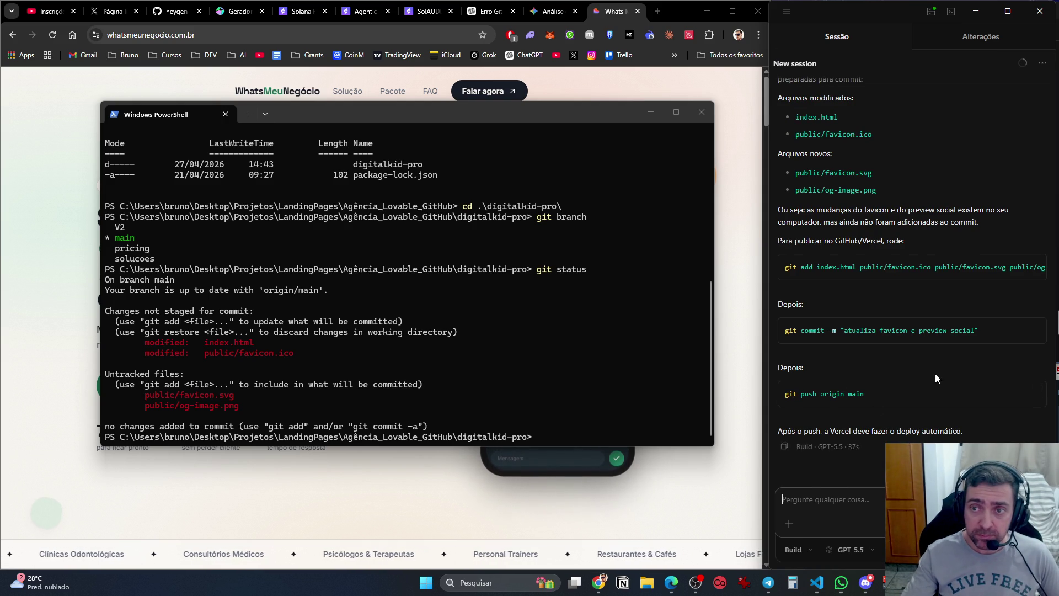
scroll(935, 374, "up", 4)
scroll(935, 384, "down", 3)
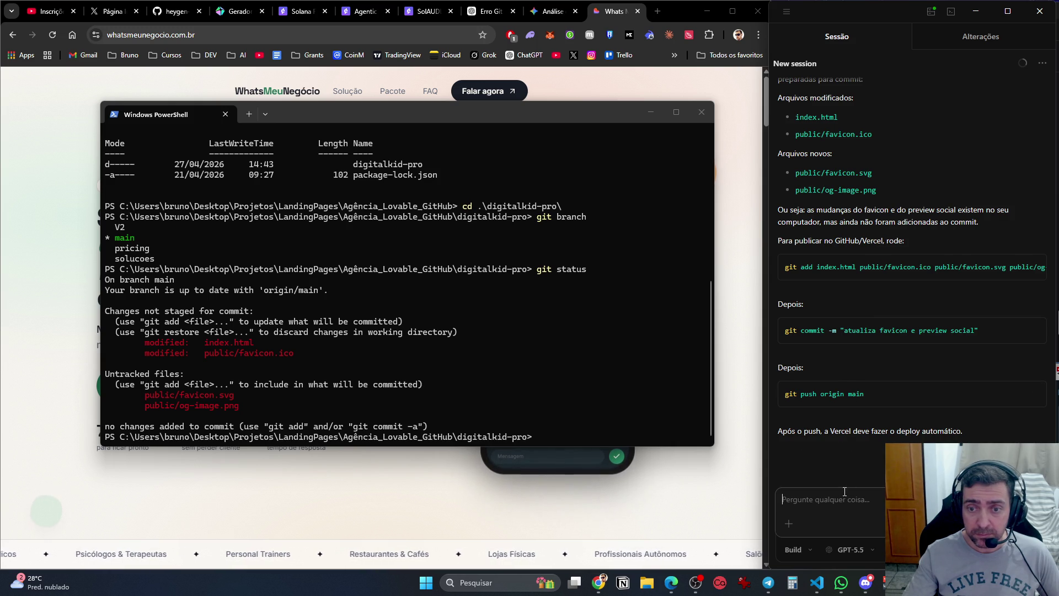
Ask Codex whether simply running 'git add .' would be easier.
type("nao ")
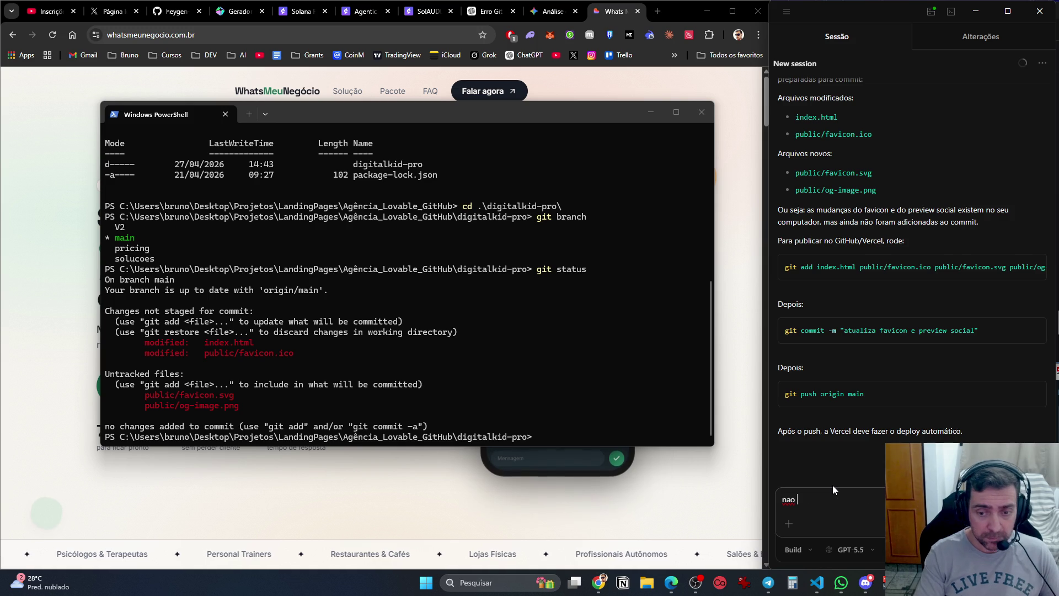
type("é mais faci lfaz")
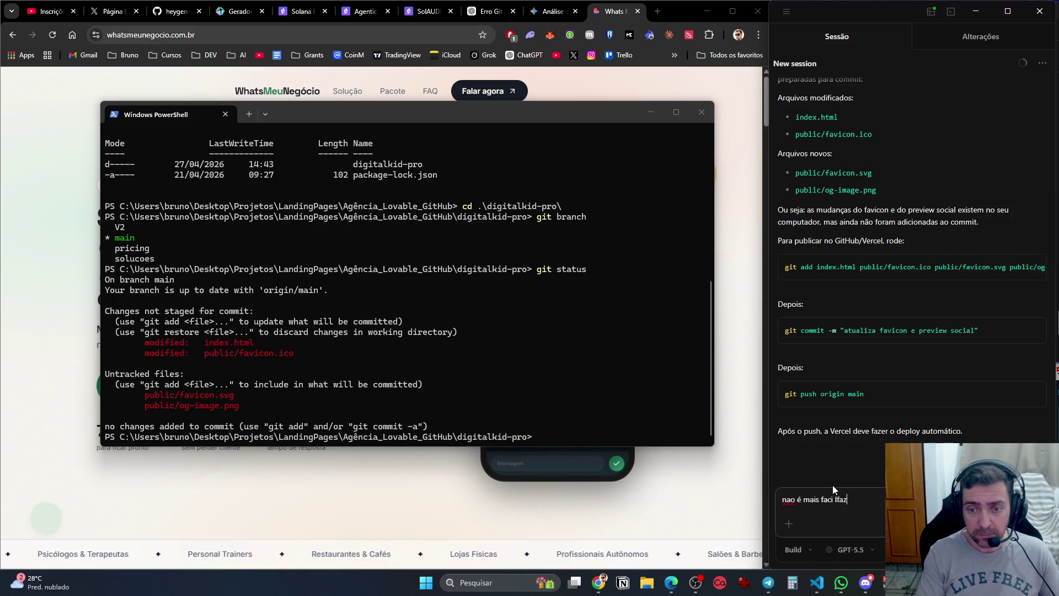
type("er um git add . ?")
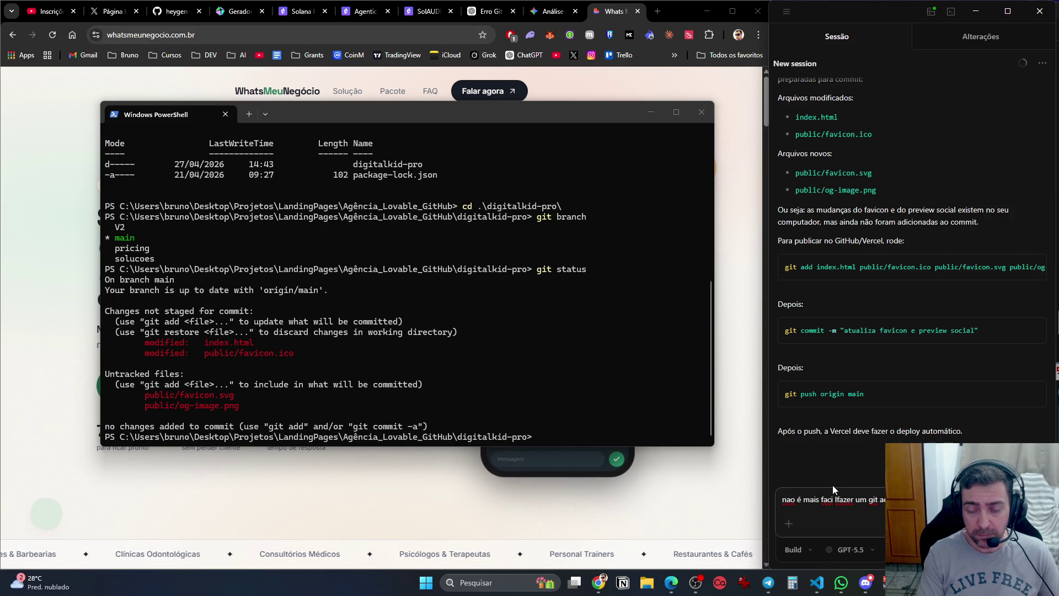
key("Return")
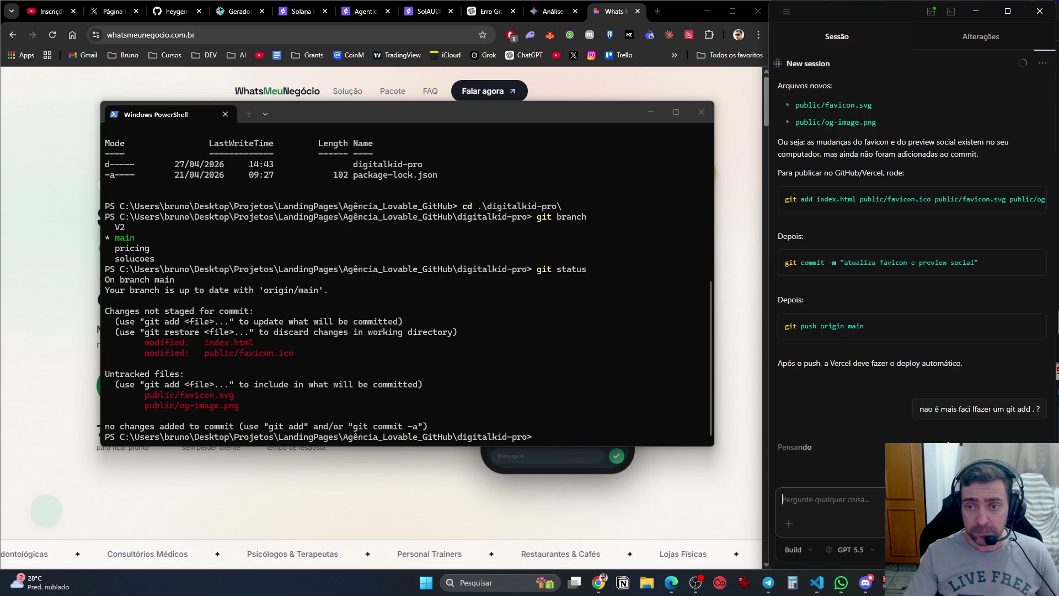
mouse_move(932, 433)
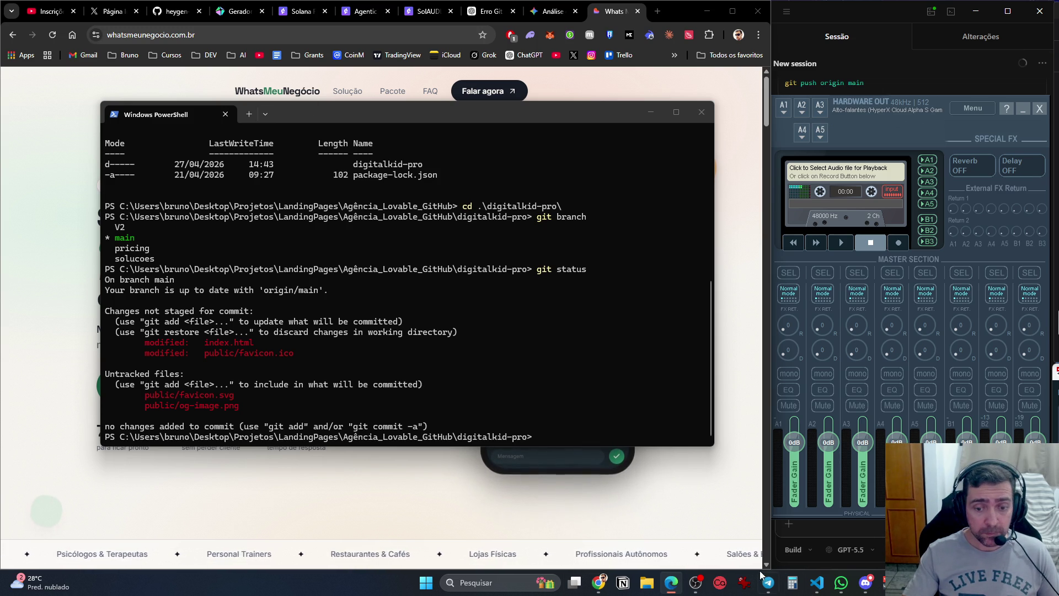
Stage everything with git add . and commit with message 'atualiacao favicon e preview'.
mouse_move(868, 591)
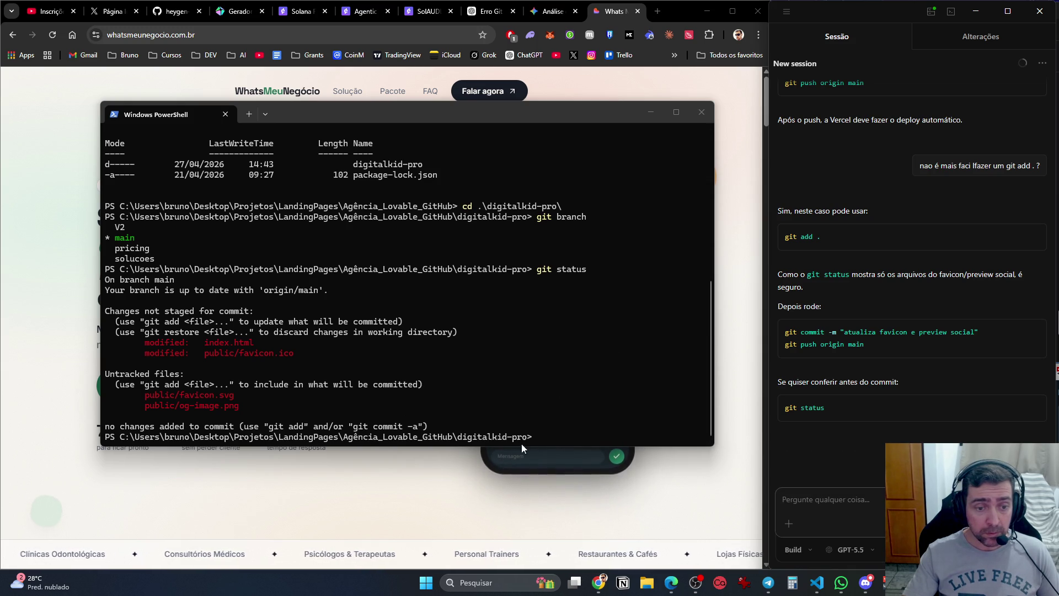
left_click(570, 438)
type("git")
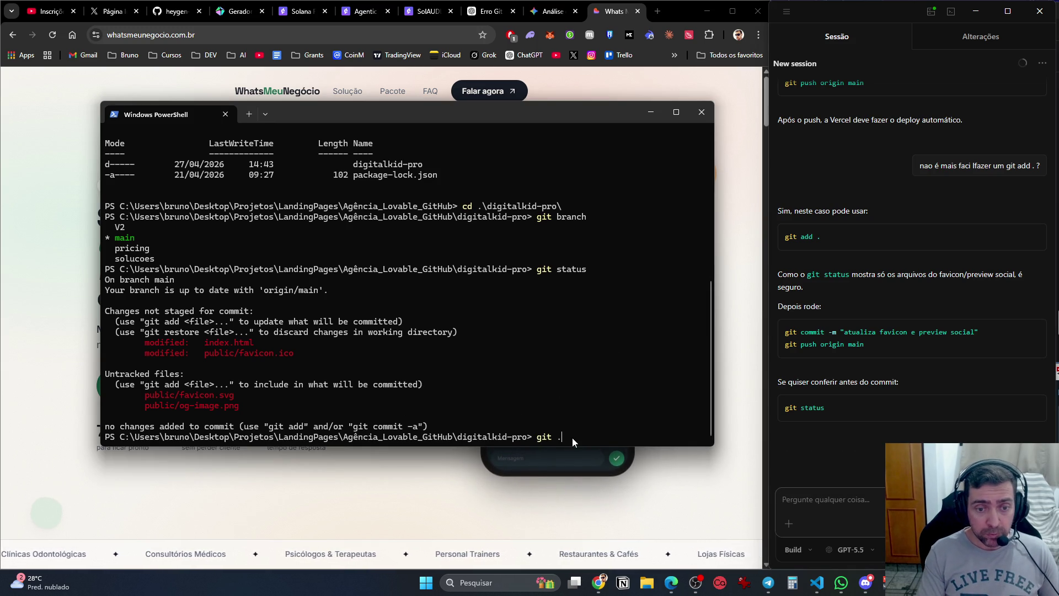
type(" add .")
key("Return")
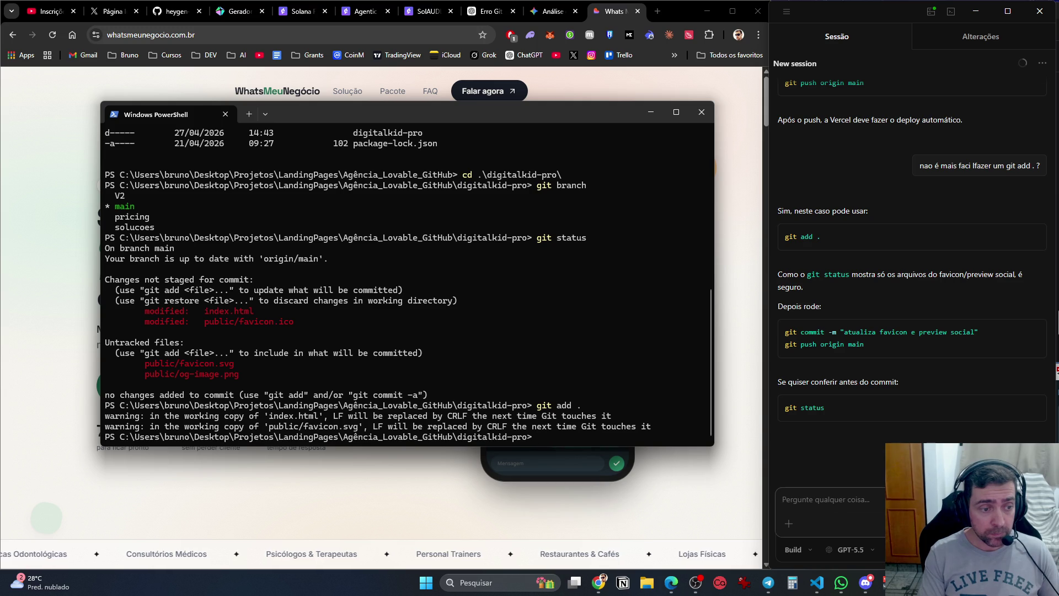
type("git ")
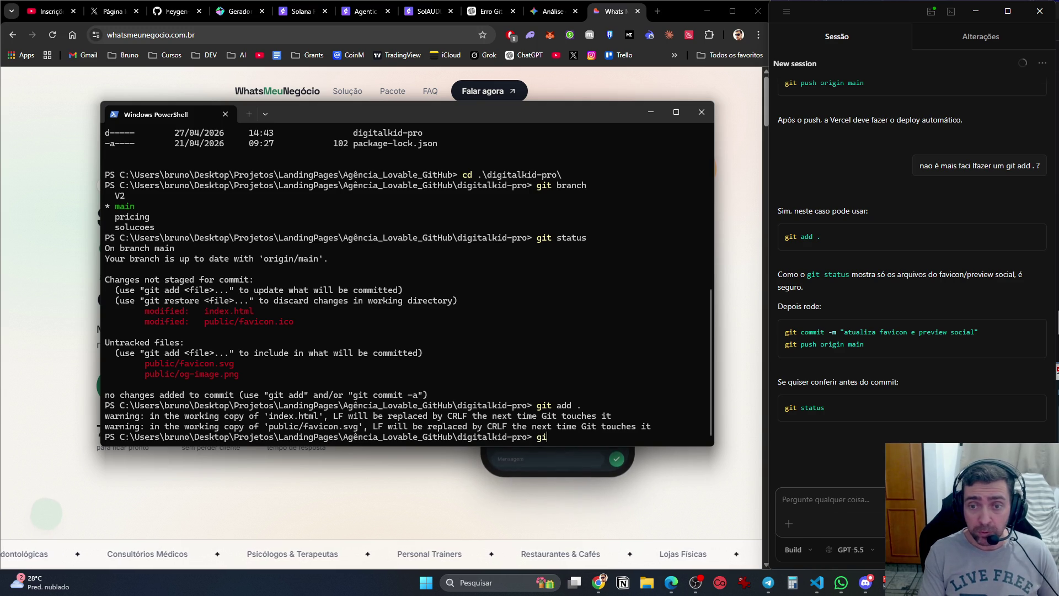
type("commit -m \"atualiacao favicon e preview social")
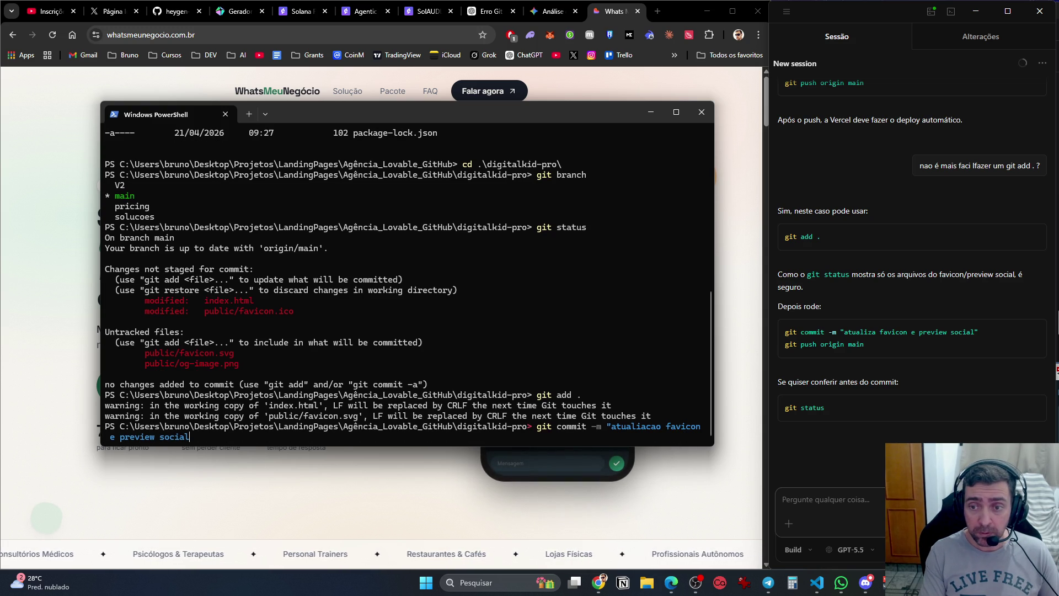
key("Return")
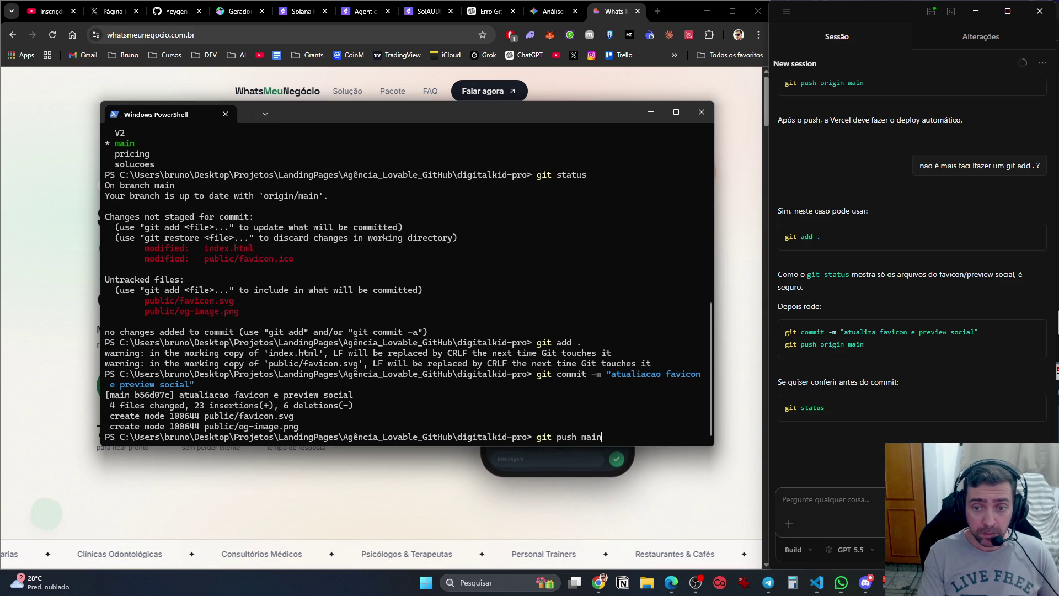
Push the commit with git push origin main and reload the website.
key("Return")
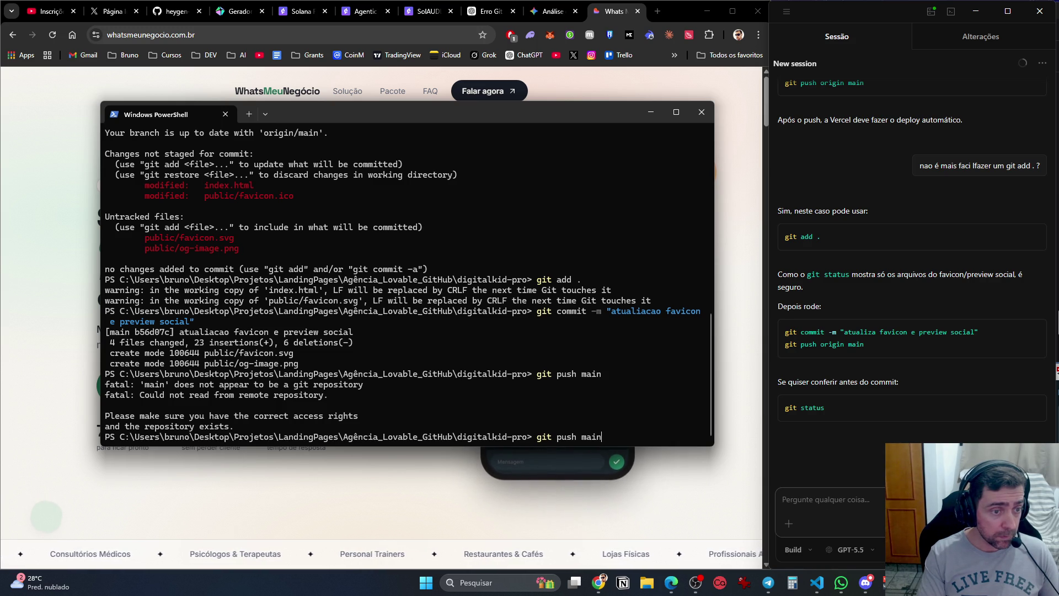
key("Return")
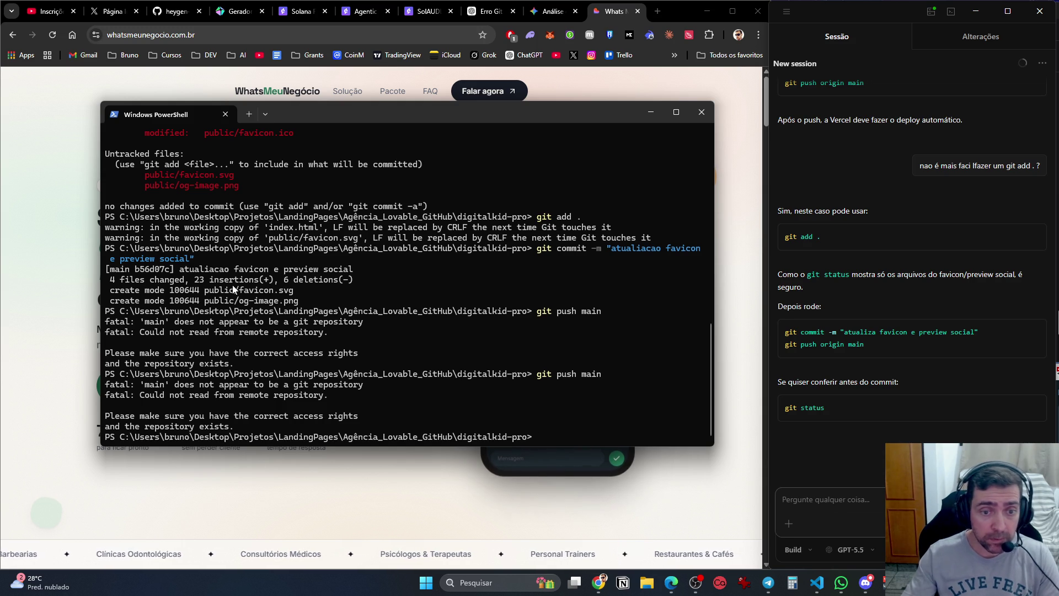
type("git push origin main")
key("Return")
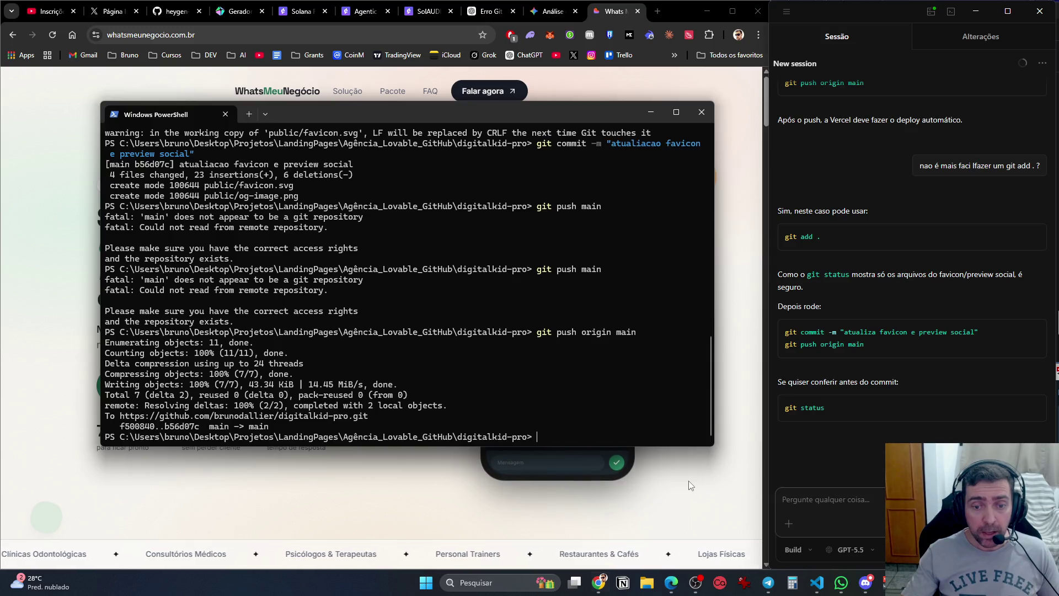
left_click(690, 486)
key("F5")
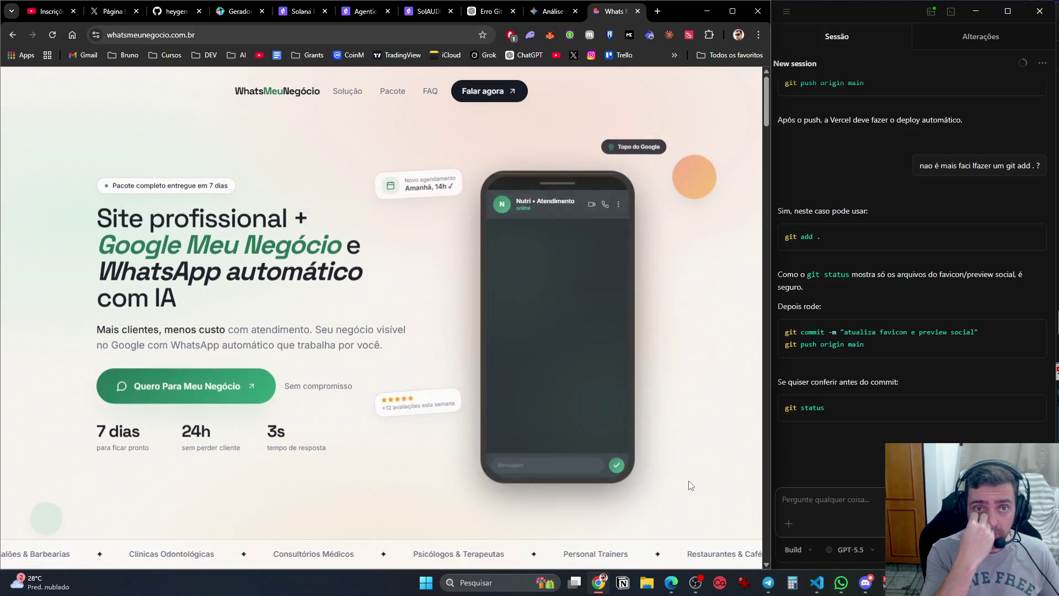
Ask Codex whether Vercel will update the site automatically after the push.
left_click(866, 520)
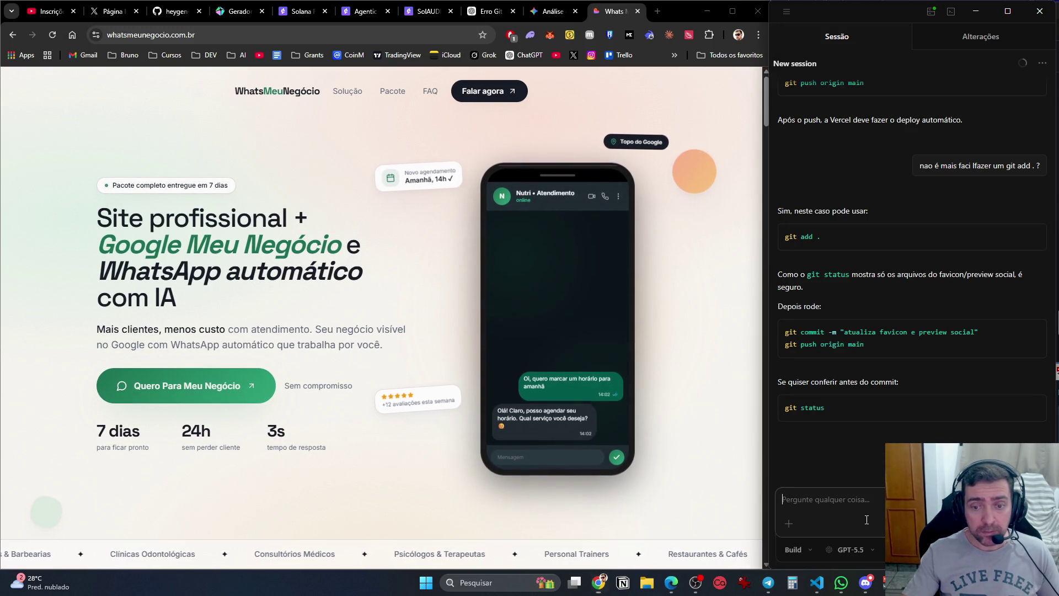
type("vai atualizar o site sozi")
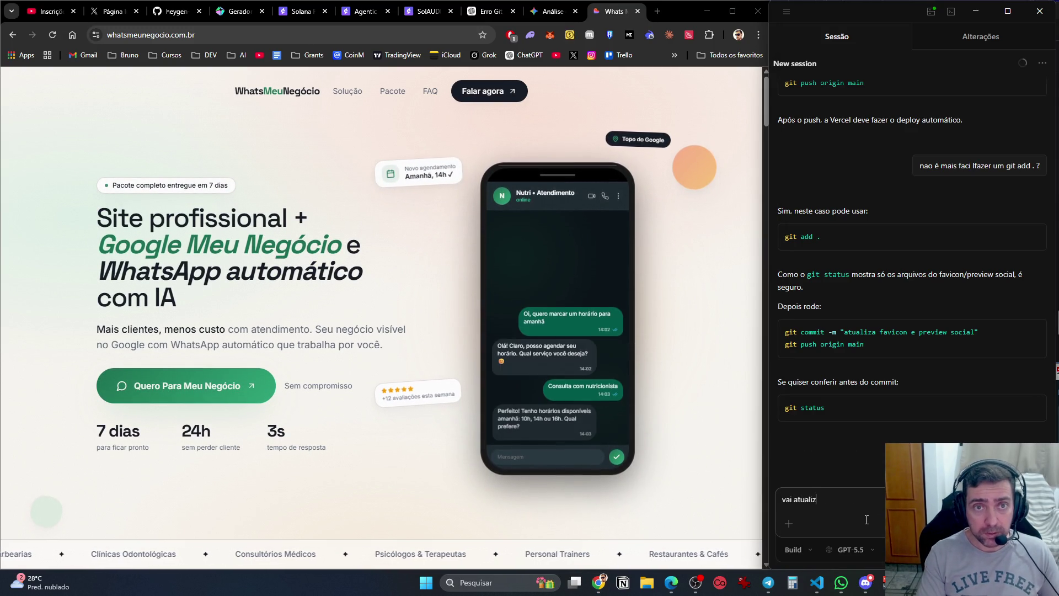
type("nho né?")
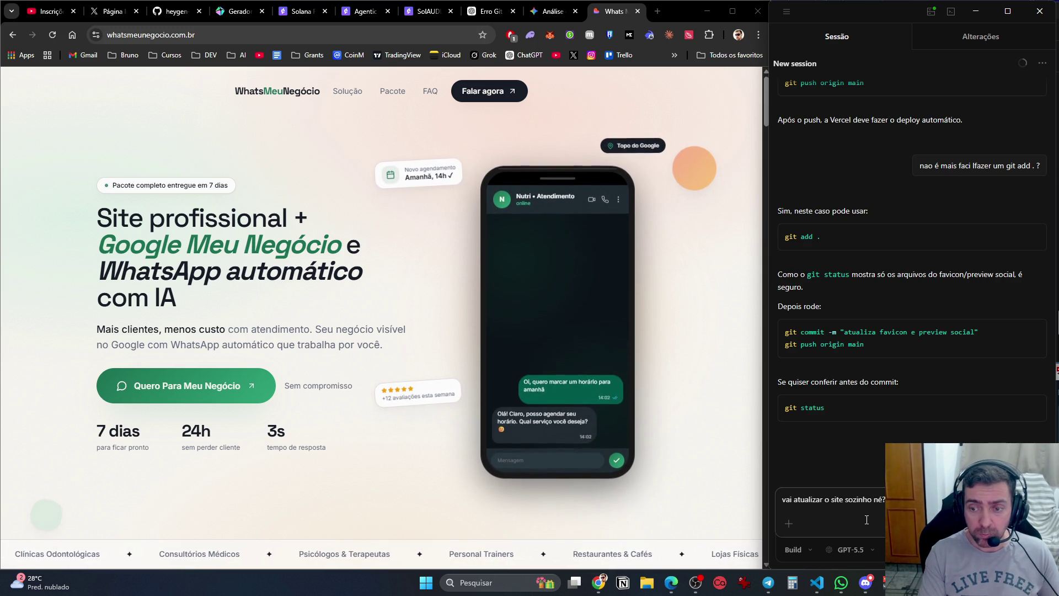
key("Return")
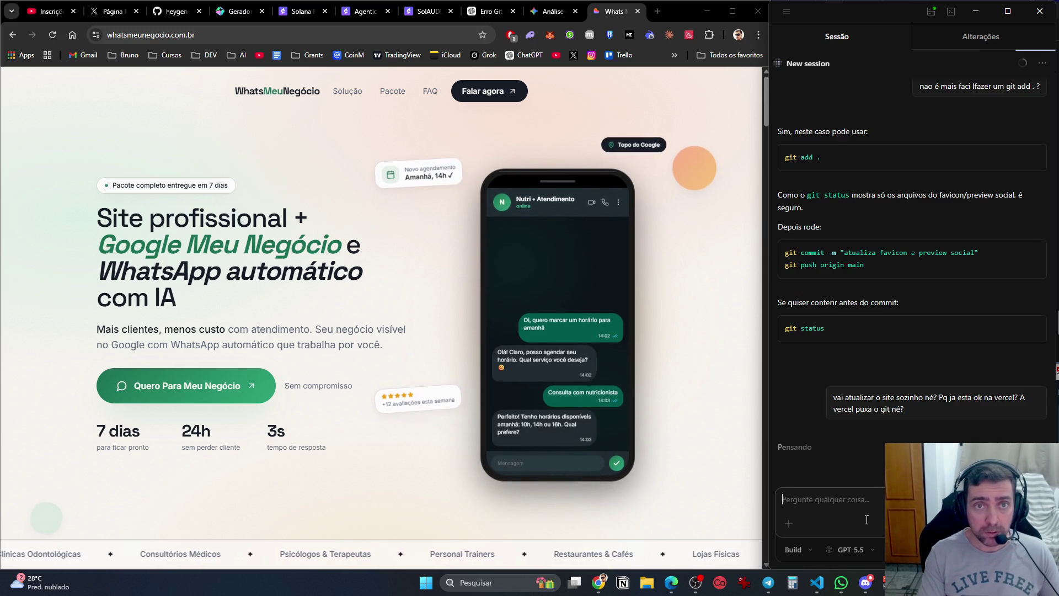
Reload the site to check the new version, then switch to Discord.
left_click(690, 461)
key("F5")
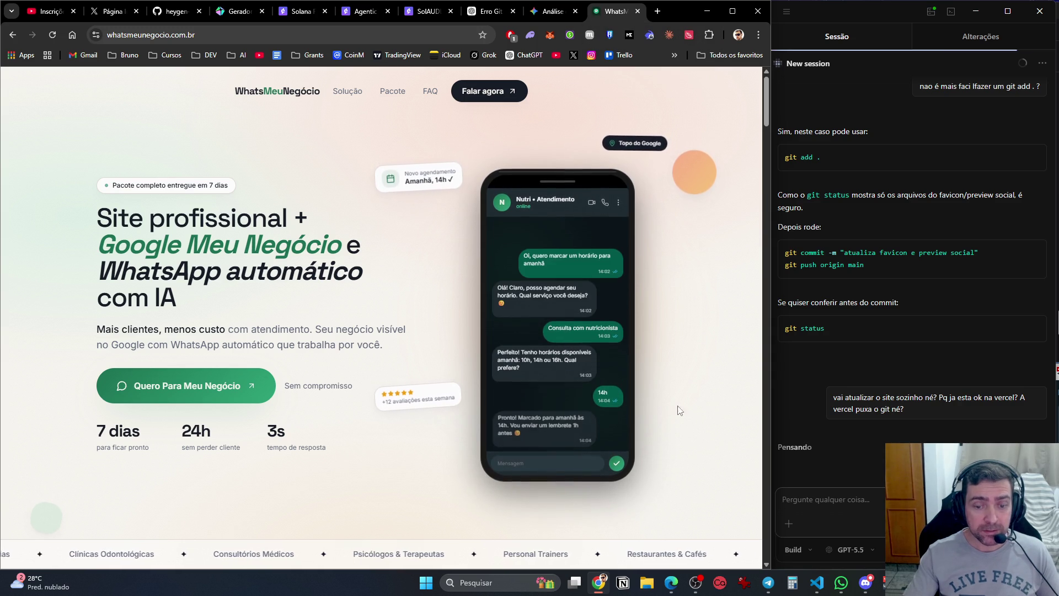
left_click(331, 35)
key("alt+Tab")
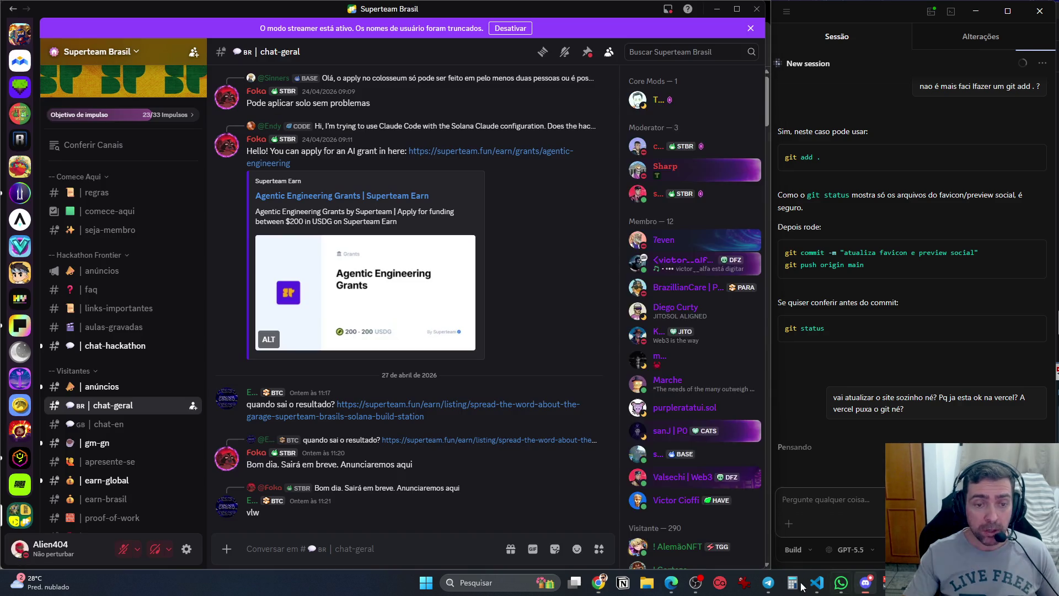
Select the Area 404 server in the sidebar to show its chat-geral channel.
scroll(15, 113, "down", 5)
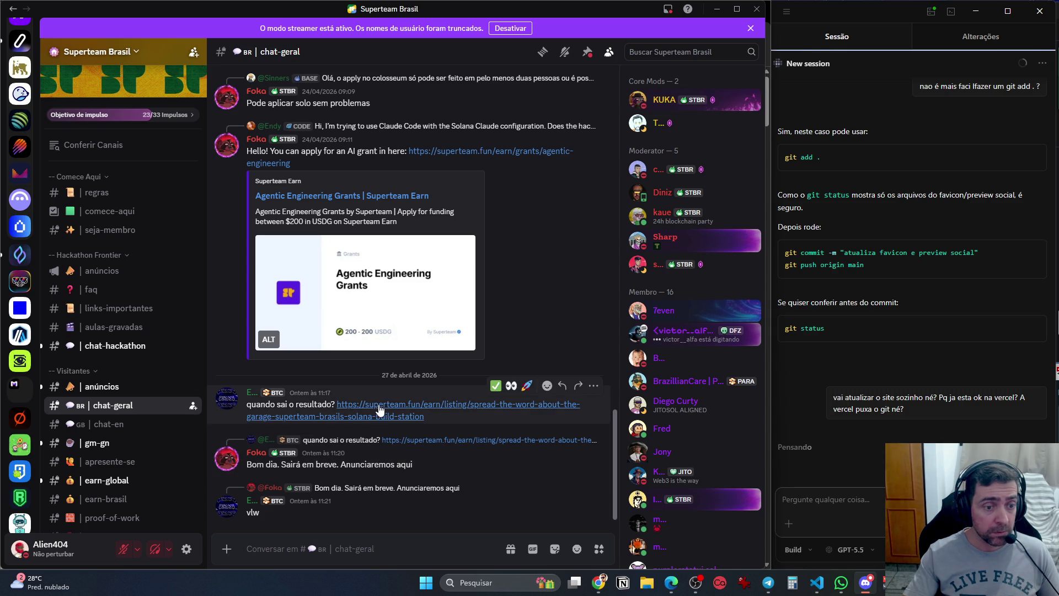
scroll(20, 220, "up", 7)
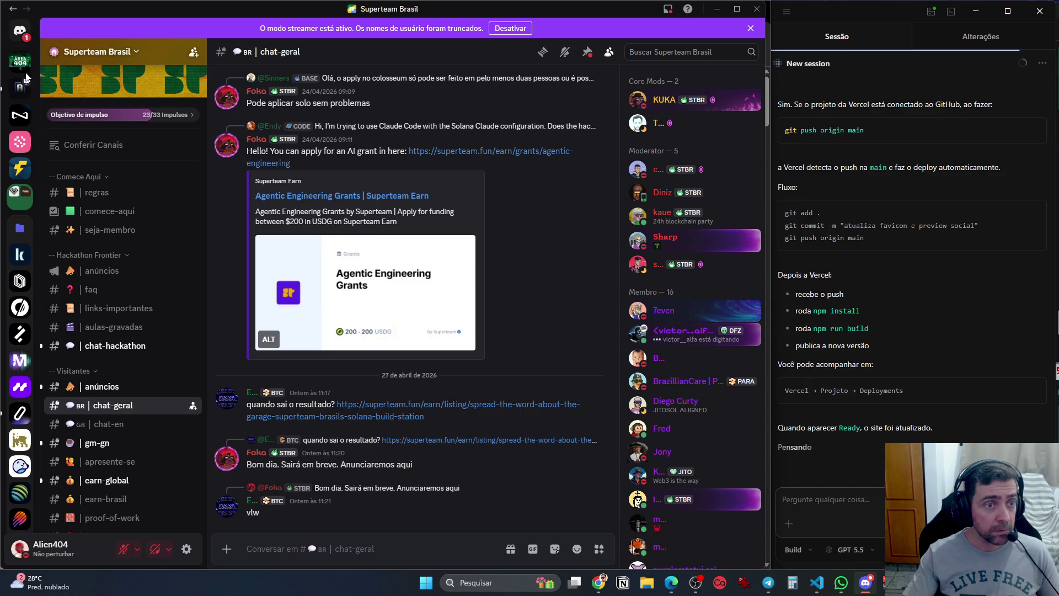
left_click(20, 61)
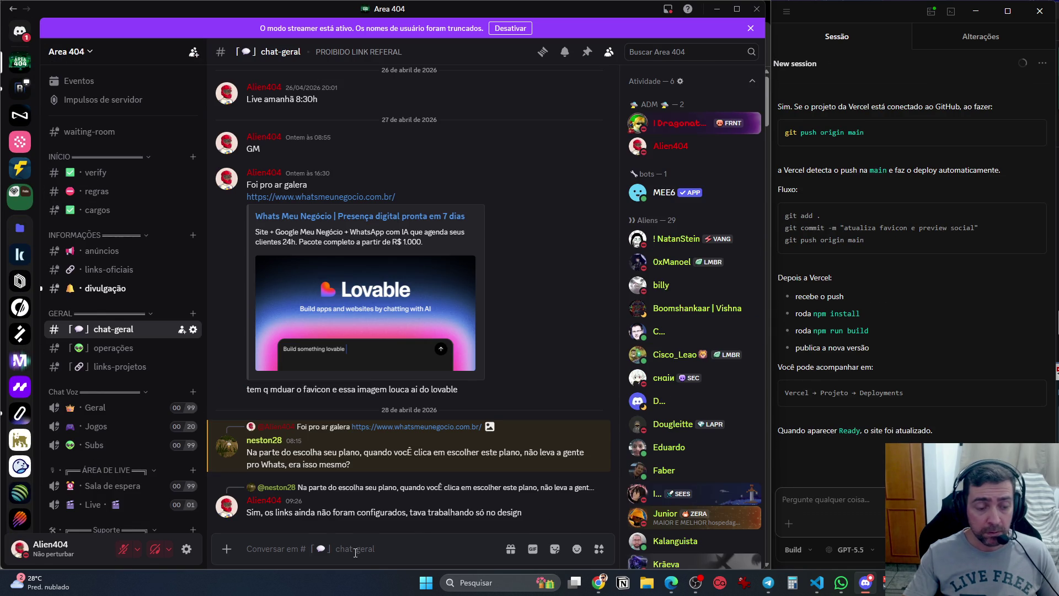
Post the whatsmeunegocio.com.br link in chat-geral.
type("https://www.whatsmeunegocio.com.br/")
key("Return")
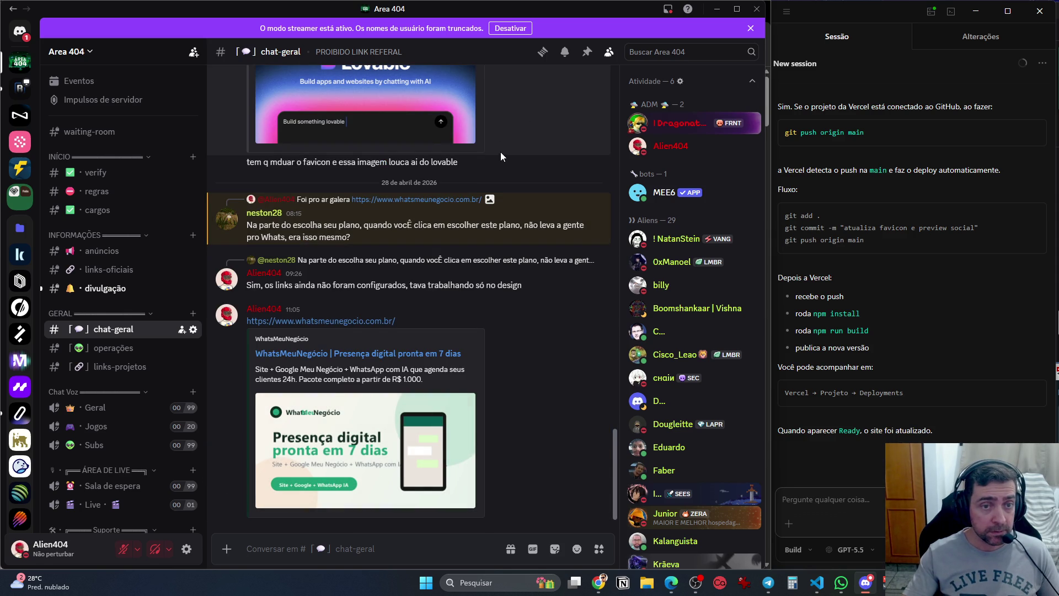
scroll(501, 155, "up", 2)
Remove the old Lovable preview embed via Remover todos os anexos, then minimize Discord.
left_click(492, 96)
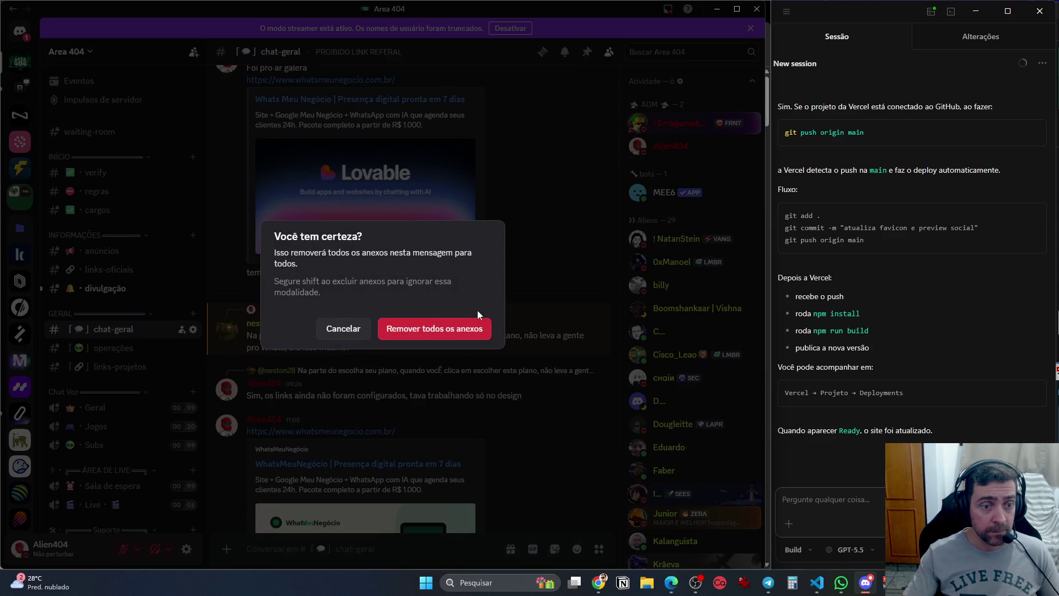
left_click(449, 331)
scroll(522, 406, "down", 3)
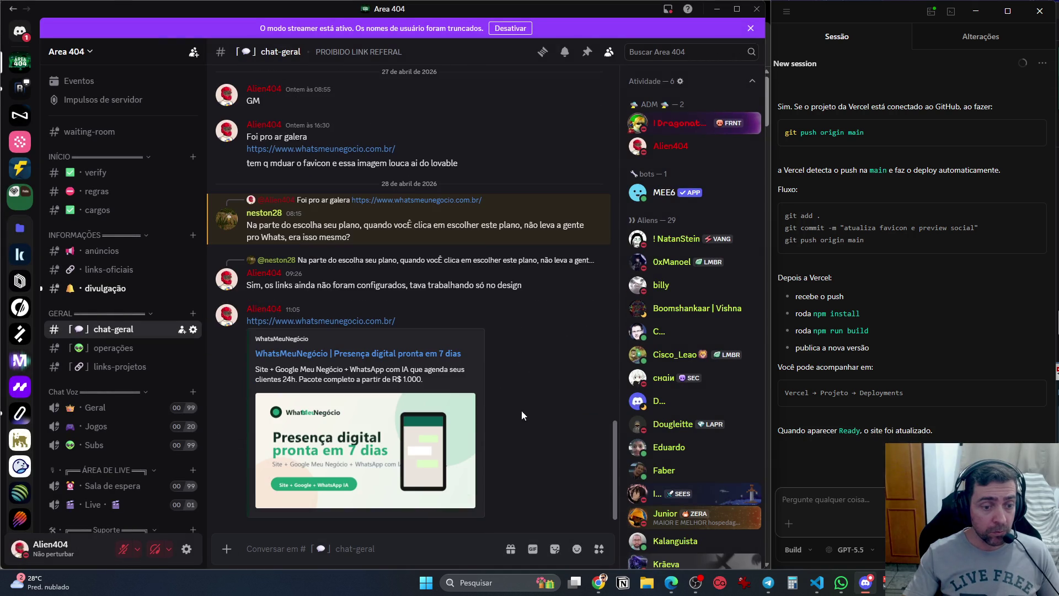
left_click(716, 9)
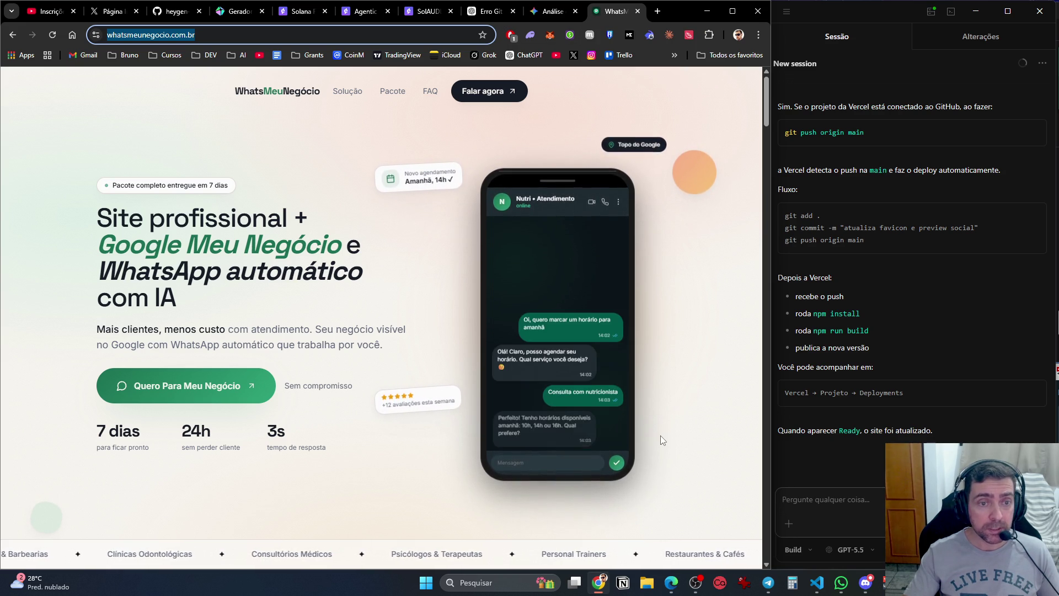
Close the site, Gemini and YouTube subscriptions tabs and collapse the Grok panel.
key("ctrl+w")
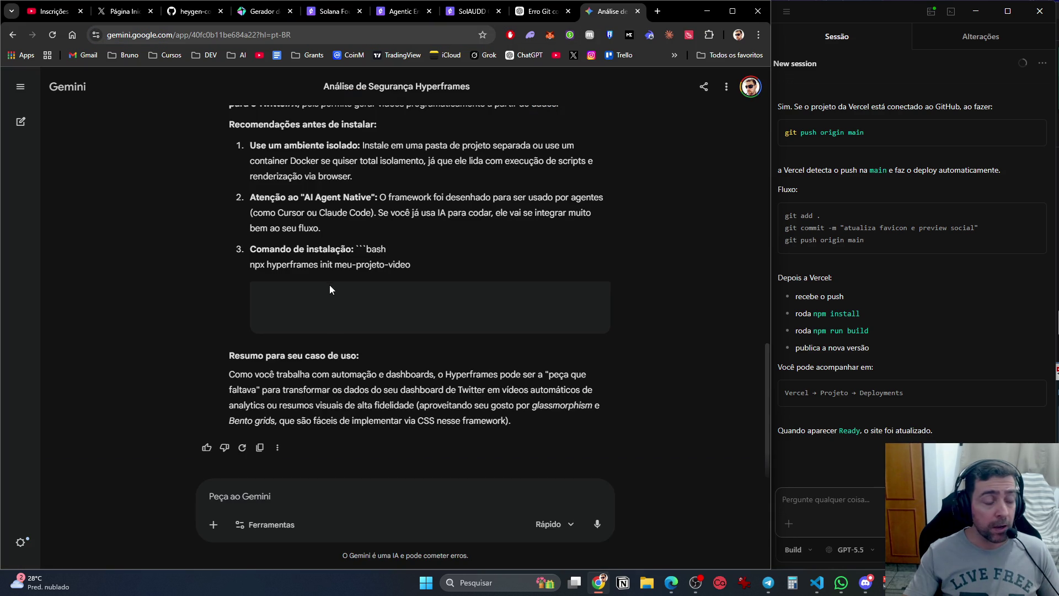
key("ctrl+w")
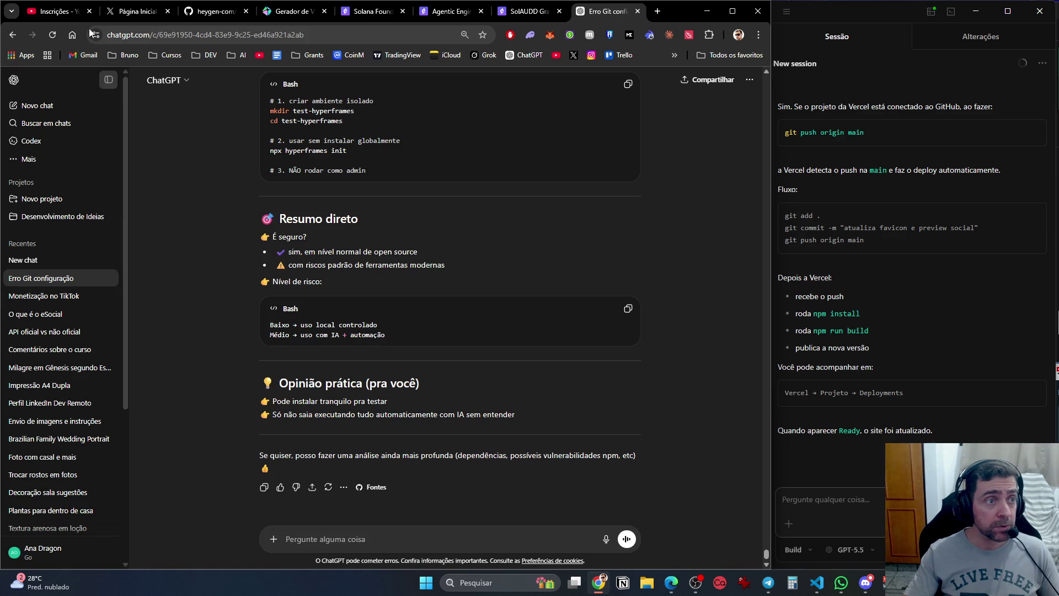
key("ctrl+1")
key("ctrl+w")
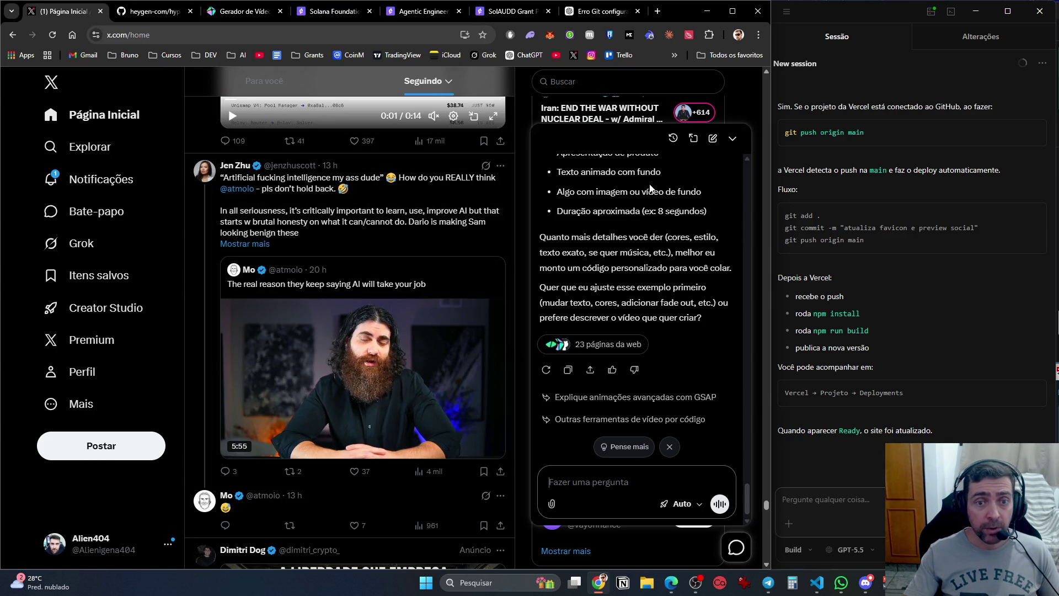
left_click(733, 138)
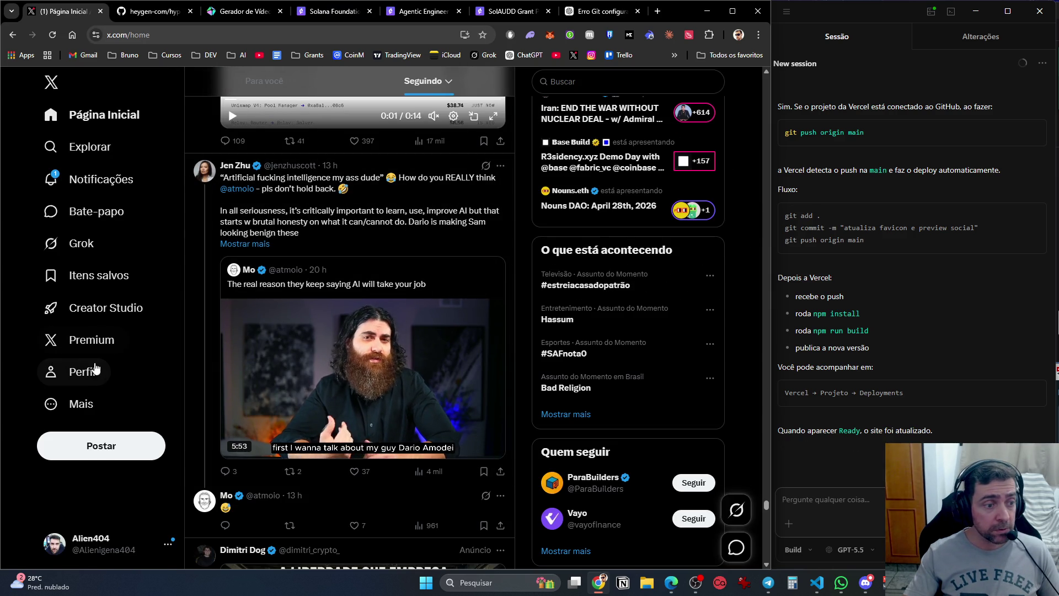
Play then pause the bookmarked AI-jobs video in Itens salvos, then open YouTube in a new tab.
left_click(82, 371)
left_click(89, 271)
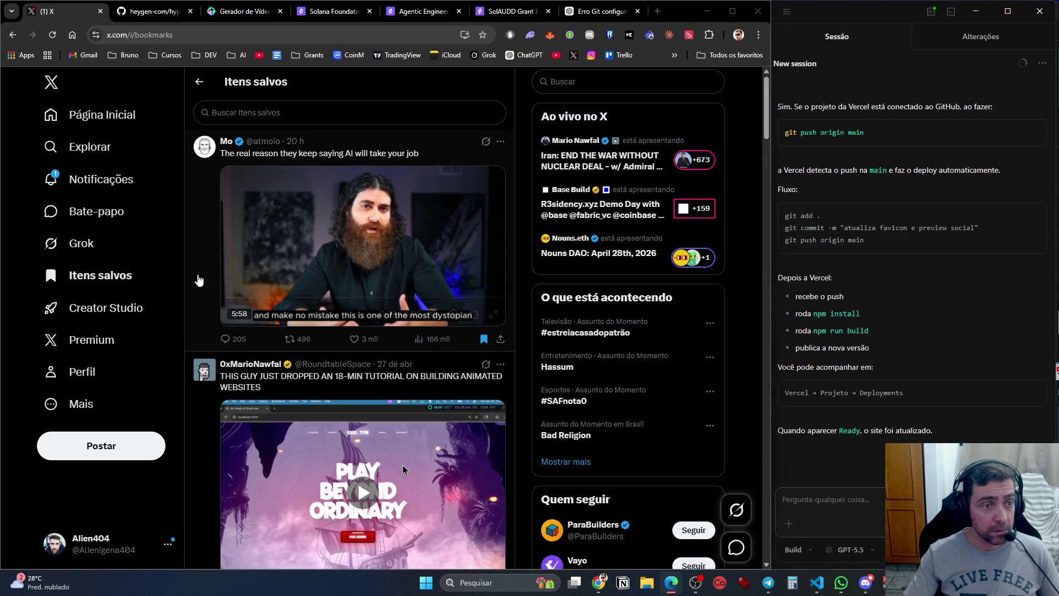
left_click(259, 318)
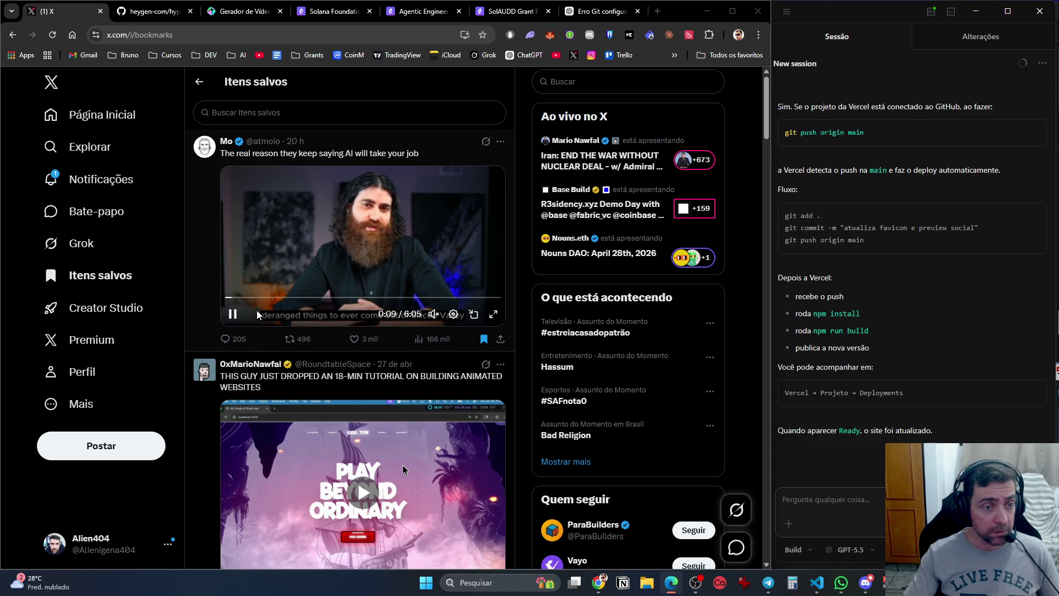
mouse_move(433, 306)
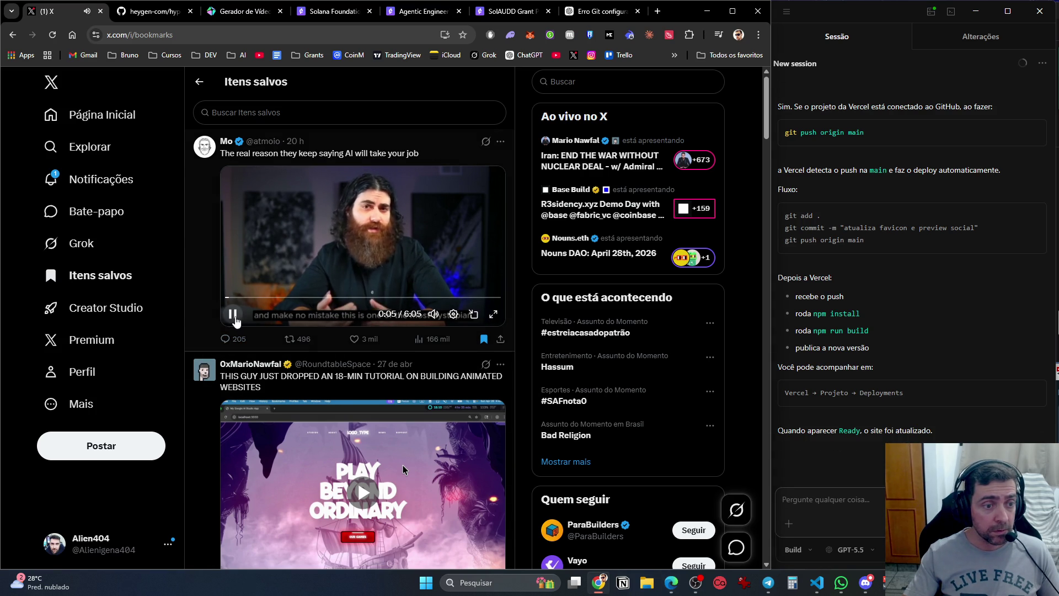
left_click(354, 274)
left_click(658, 11)
left_click(294, 303)
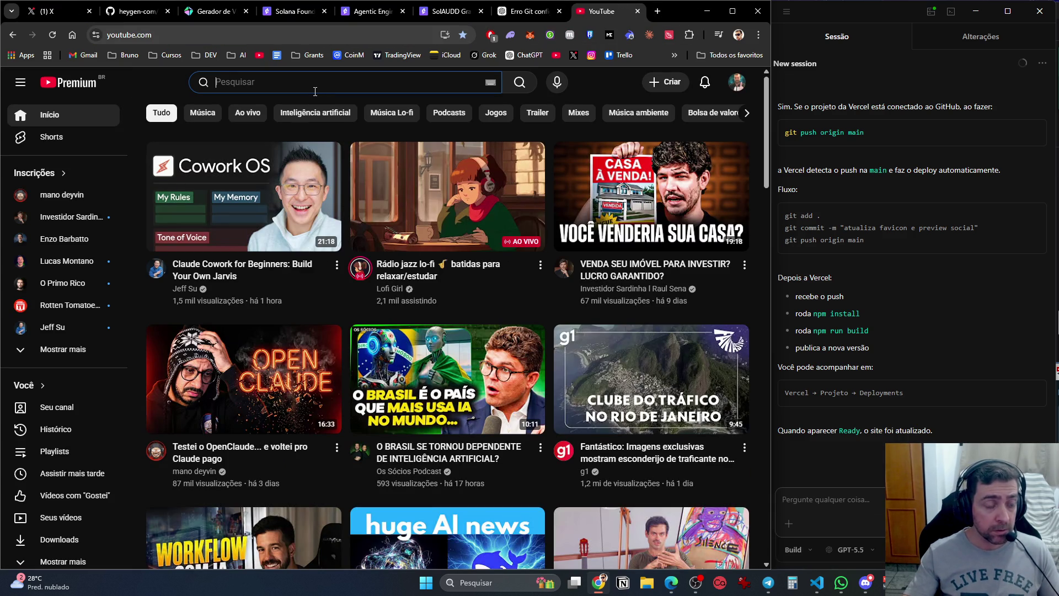
Search YouTube for 'mo ai', open the creator's channel and subscribe to it.
type("mo ai")
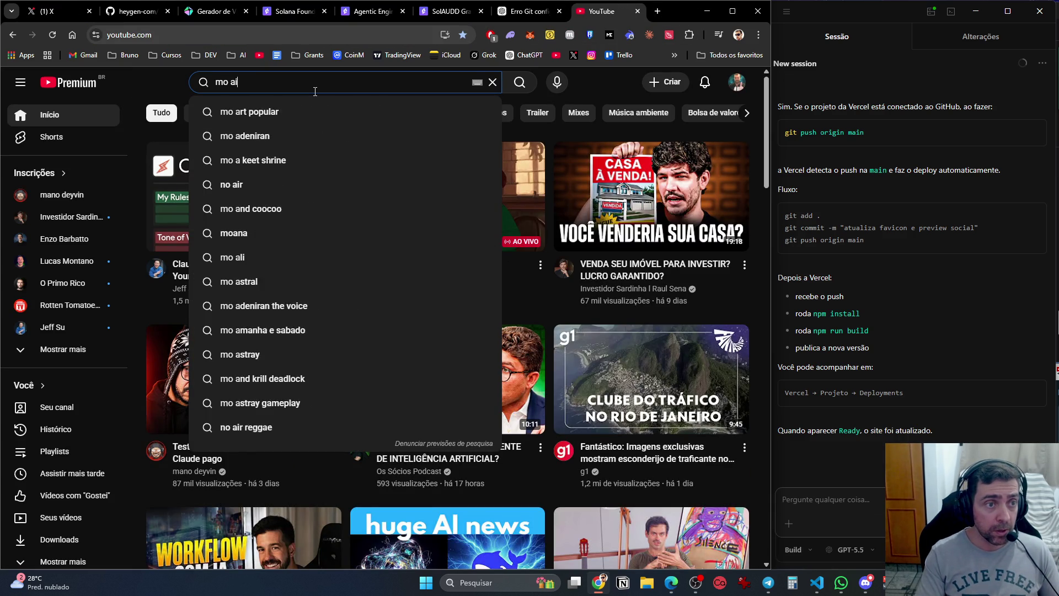
key("Return")
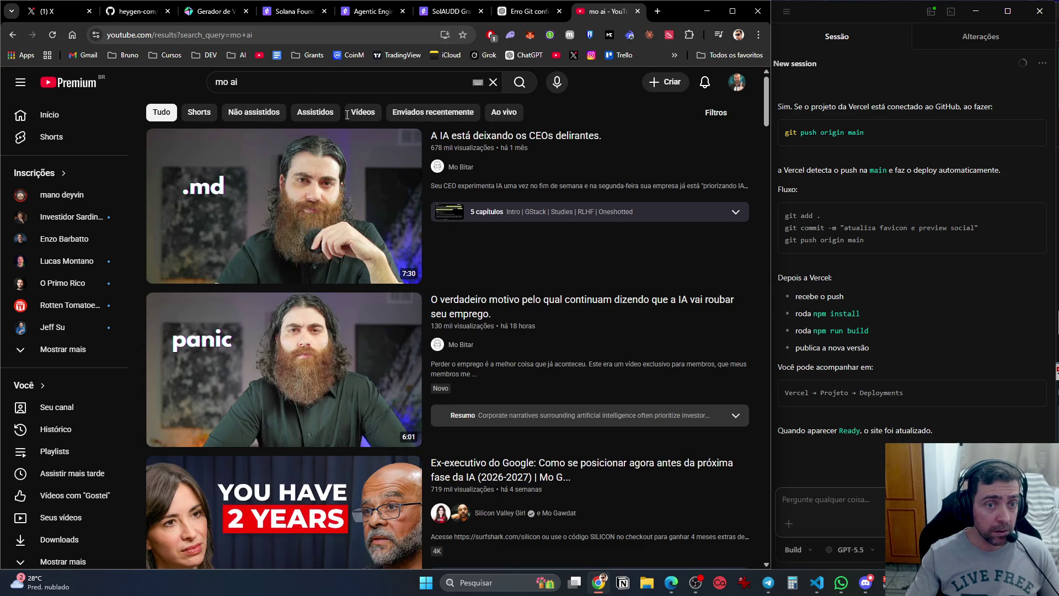
left_click(453, 168)
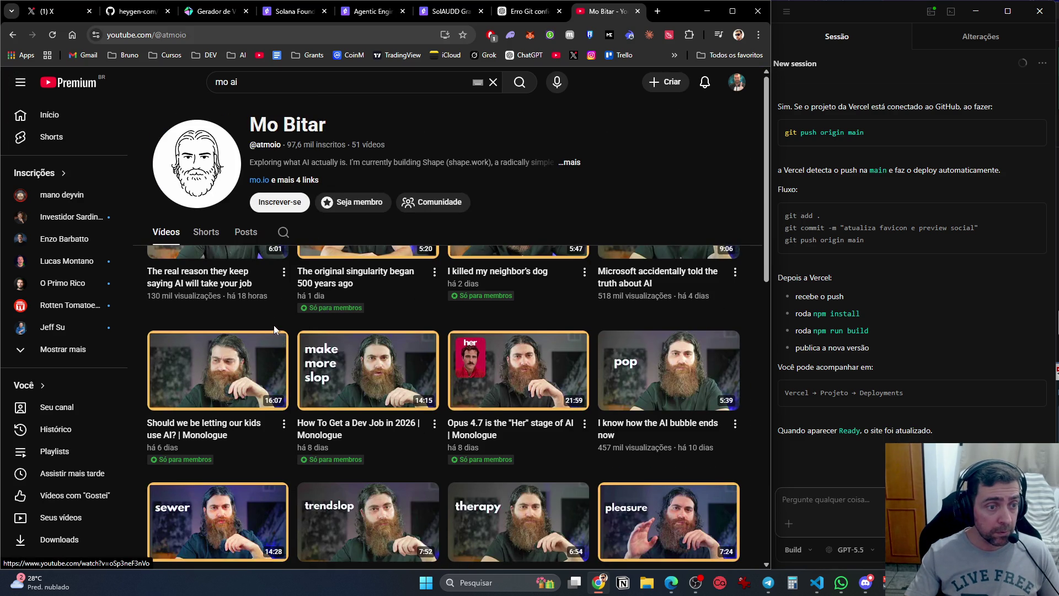
scroll(469, 293, "down", 3)
scroll(403, 273, "up", 3)
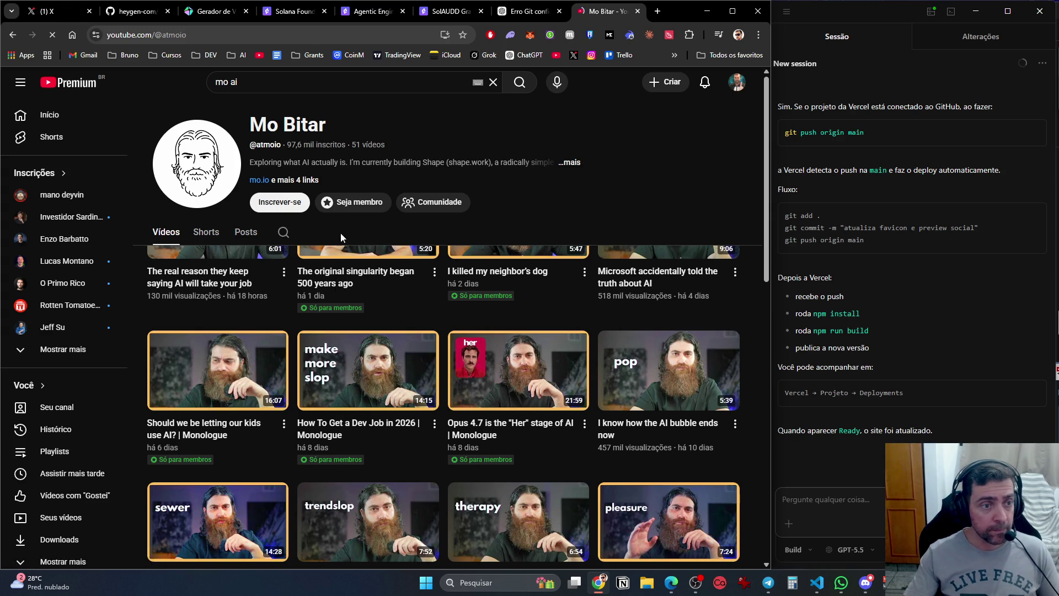
key("F5")
left_click(282, 203)
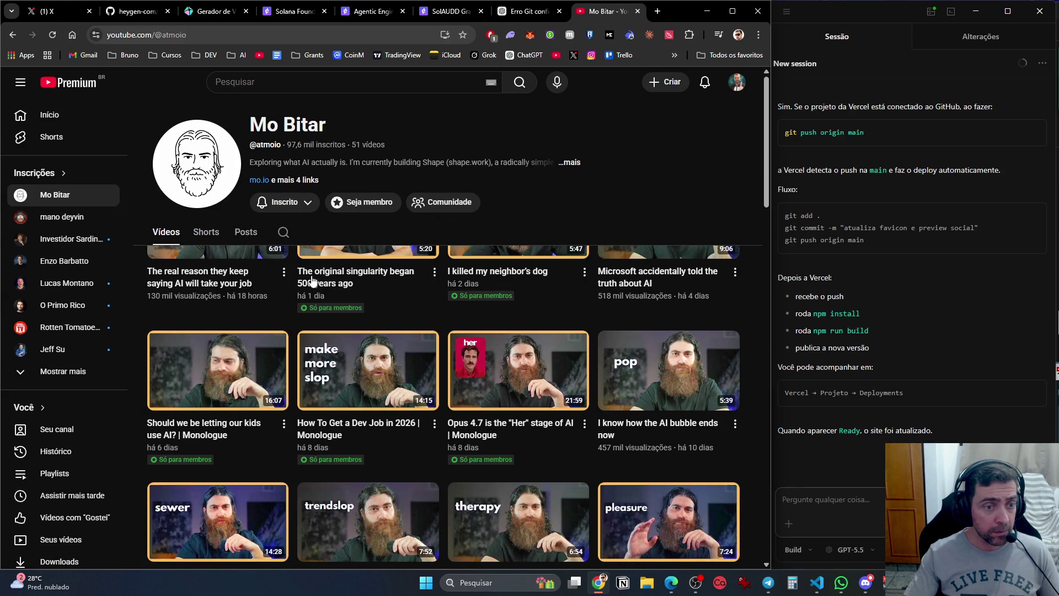
Browse the channel's Shorts and Vídeos, then return to the X saved posts.
left_click(193, 232)
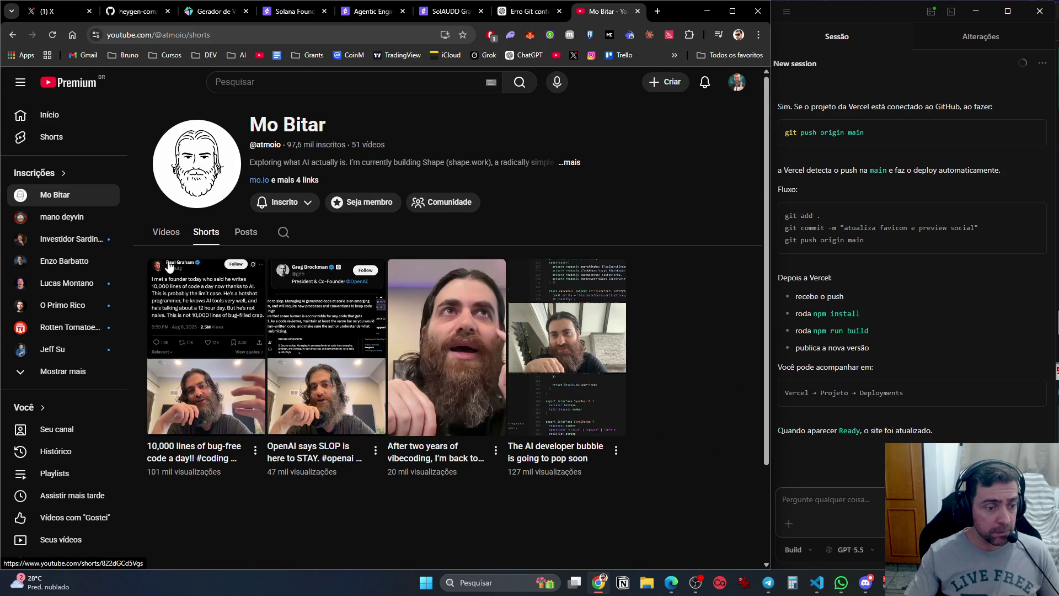
left_click(167, 233)
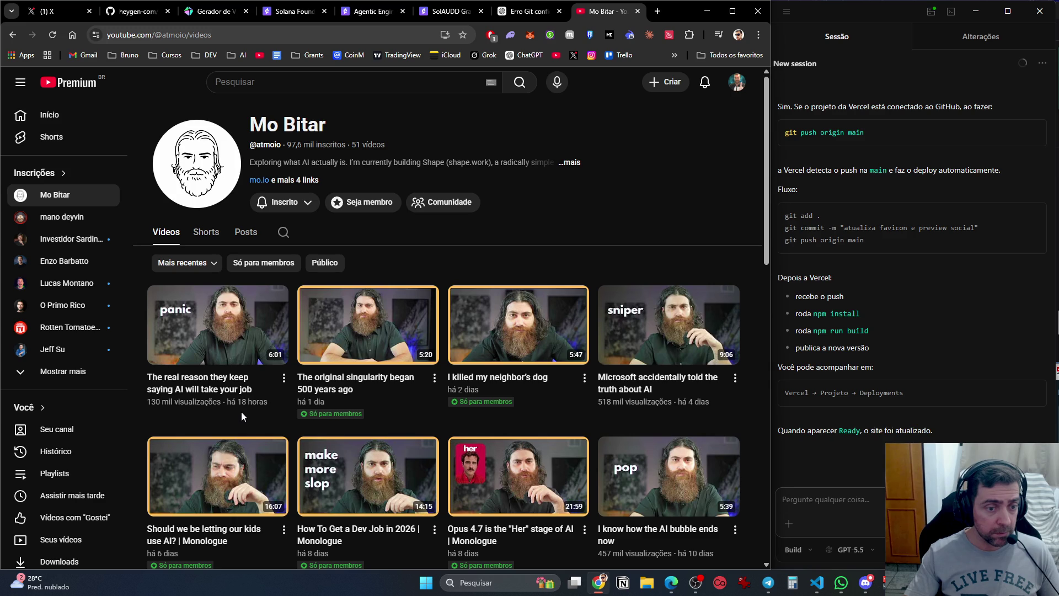
left_click(372, 336)
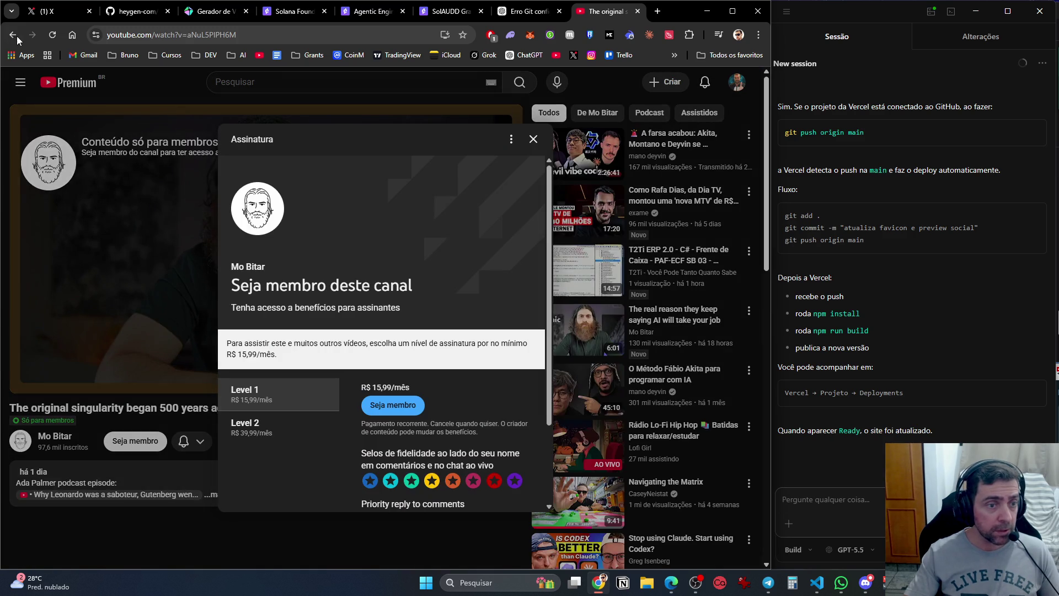
left_click(13, 34)
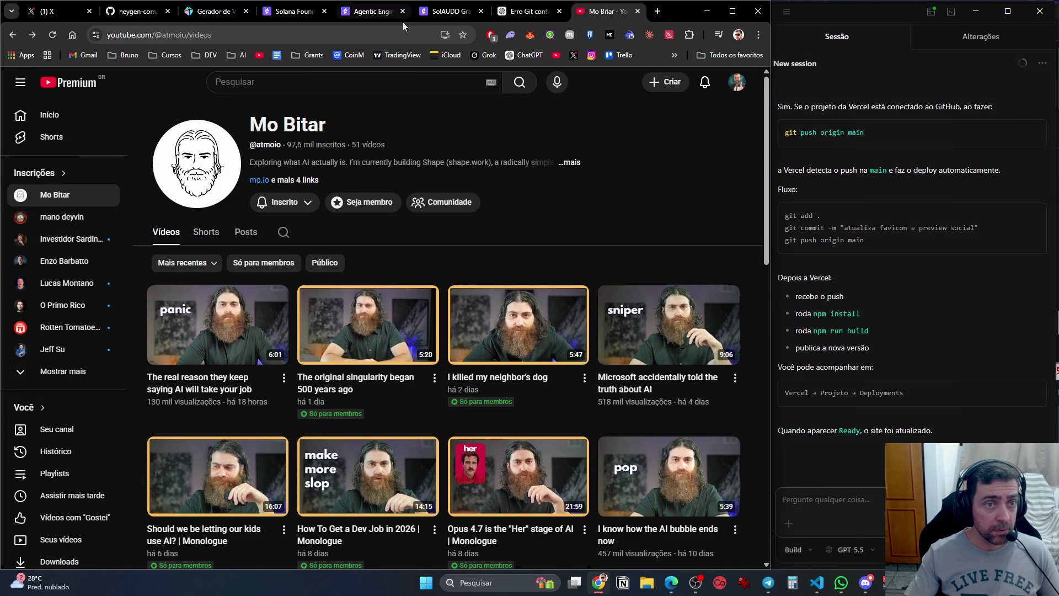
left_click(55, 11)
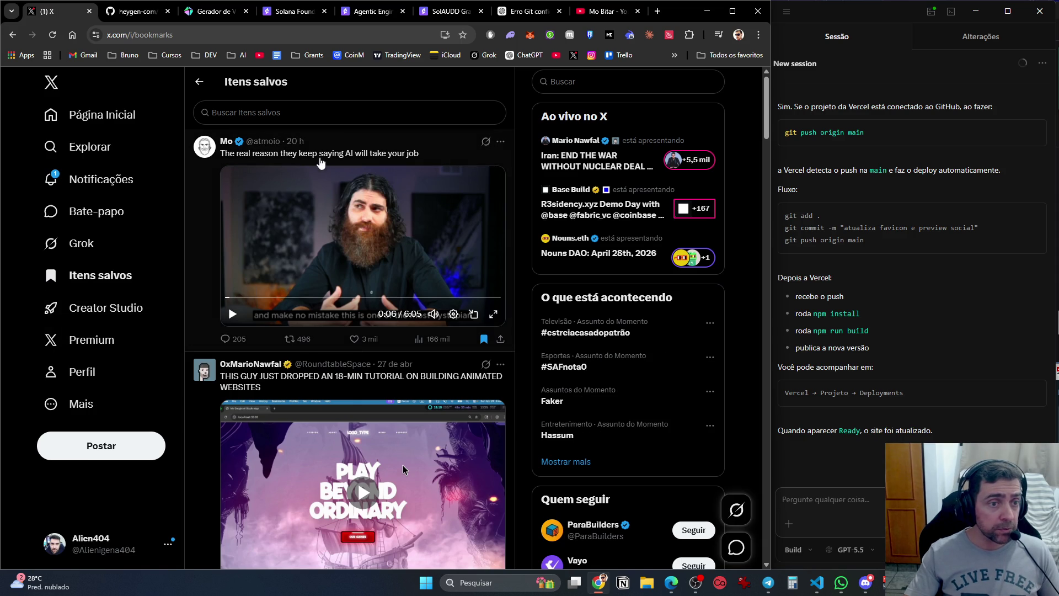
Open the bookmarked post's author profile on X, scroll their posts, then bring up the YouTube video.
left_click(606, 11)
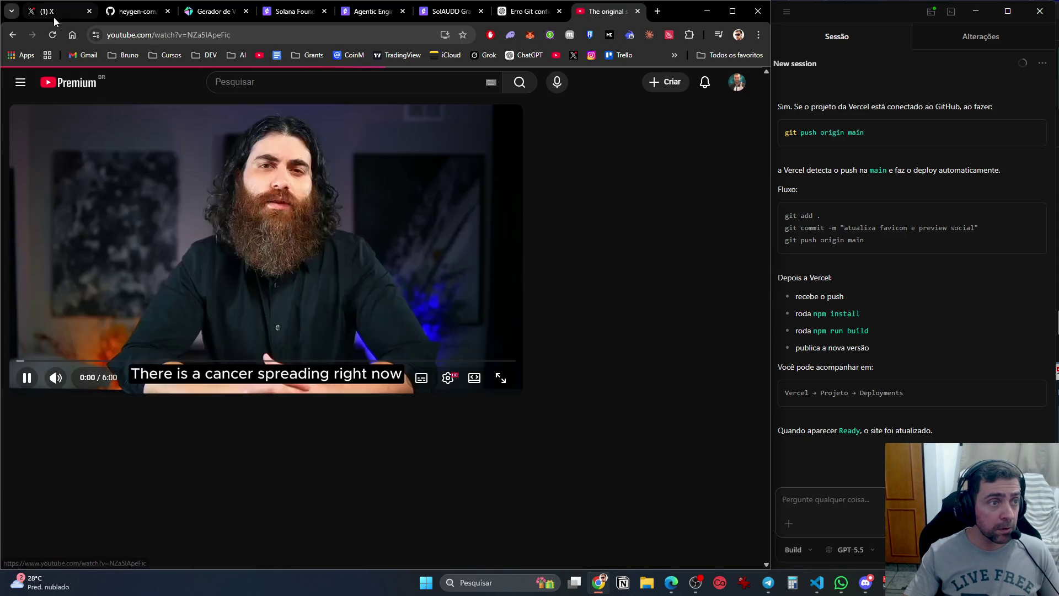
left_click(54, 17)
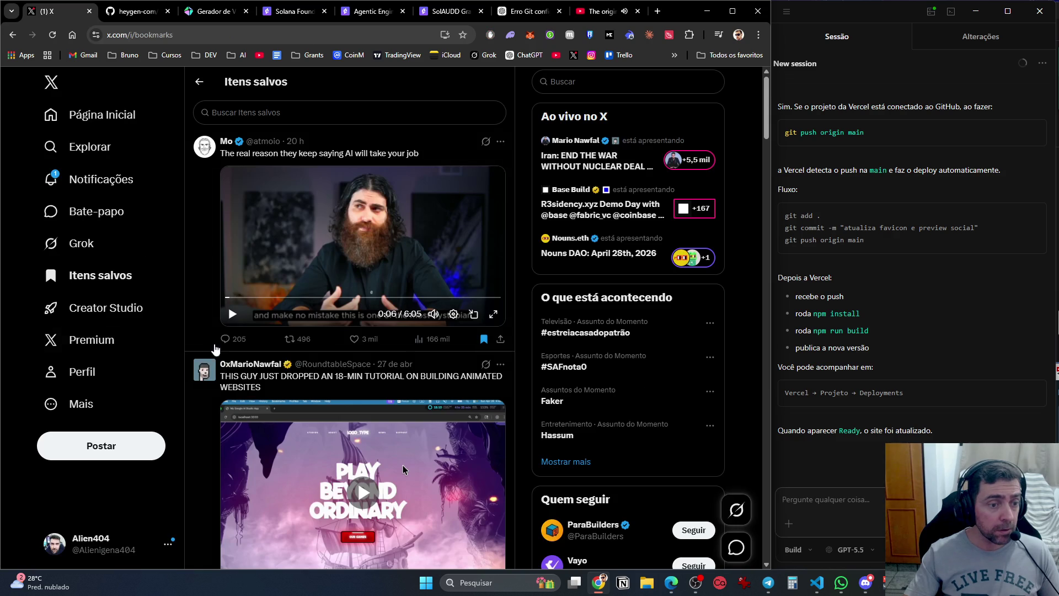
left_click(230, 143)
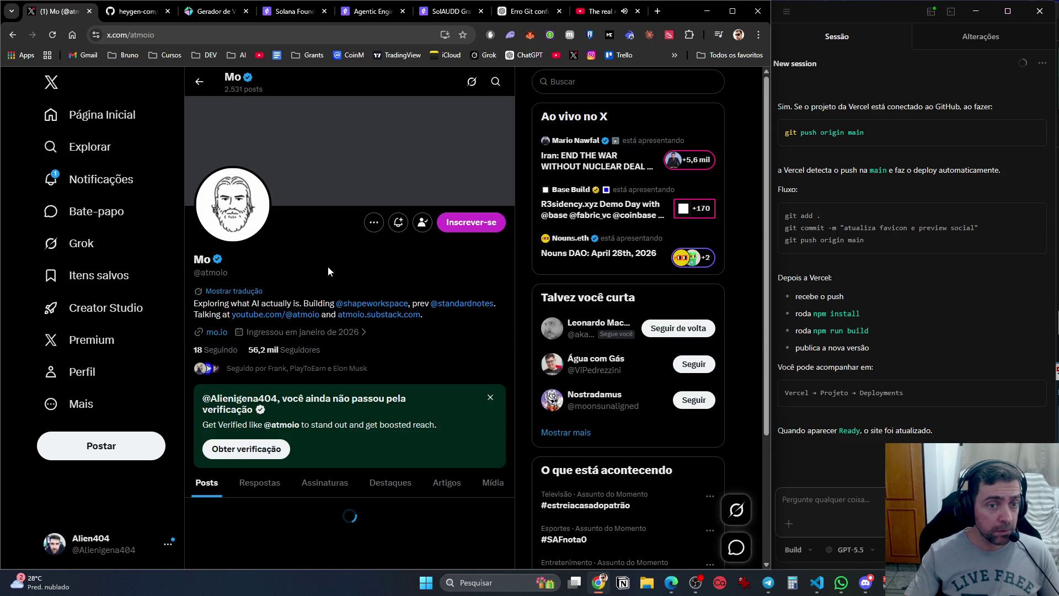
scroll(353, 276, "down", 6)
scroll(380, 282, "down", 15)
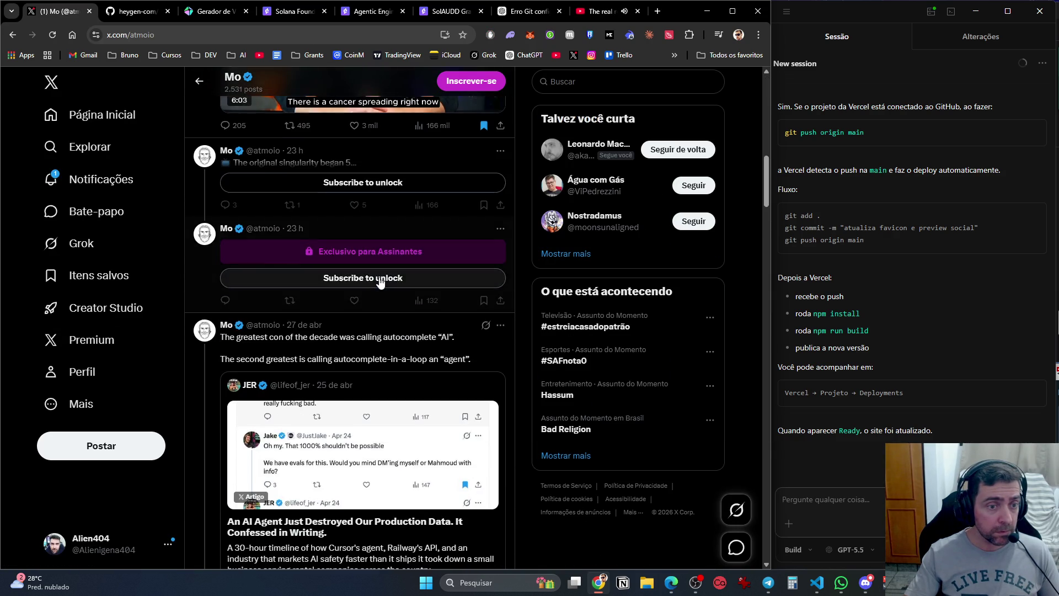
left_click(611, 15)
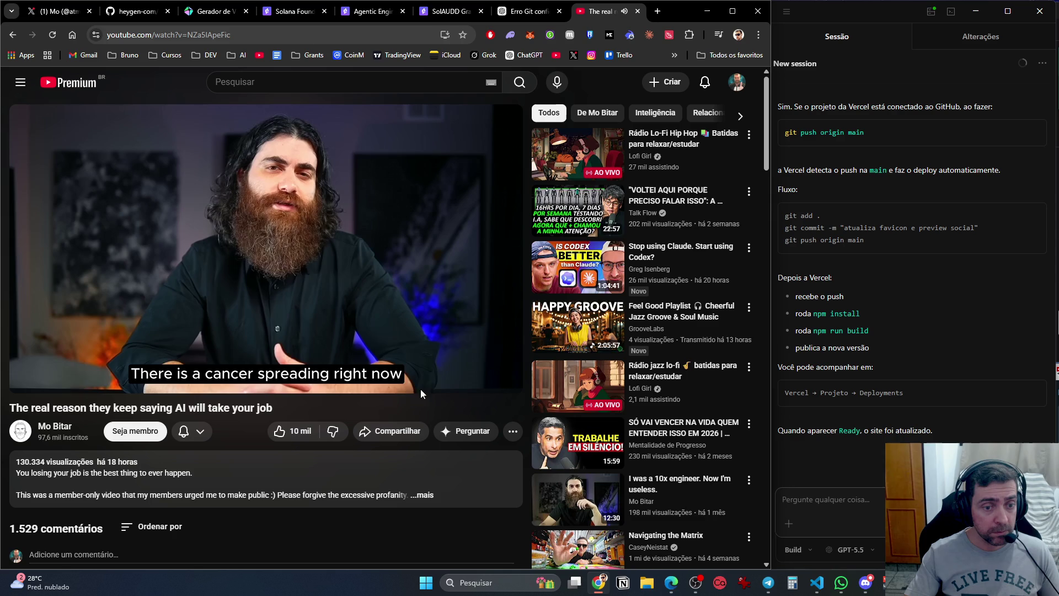
Turn on auto-translated Portuguese captions and check the player settings.
left_click(422, 383)
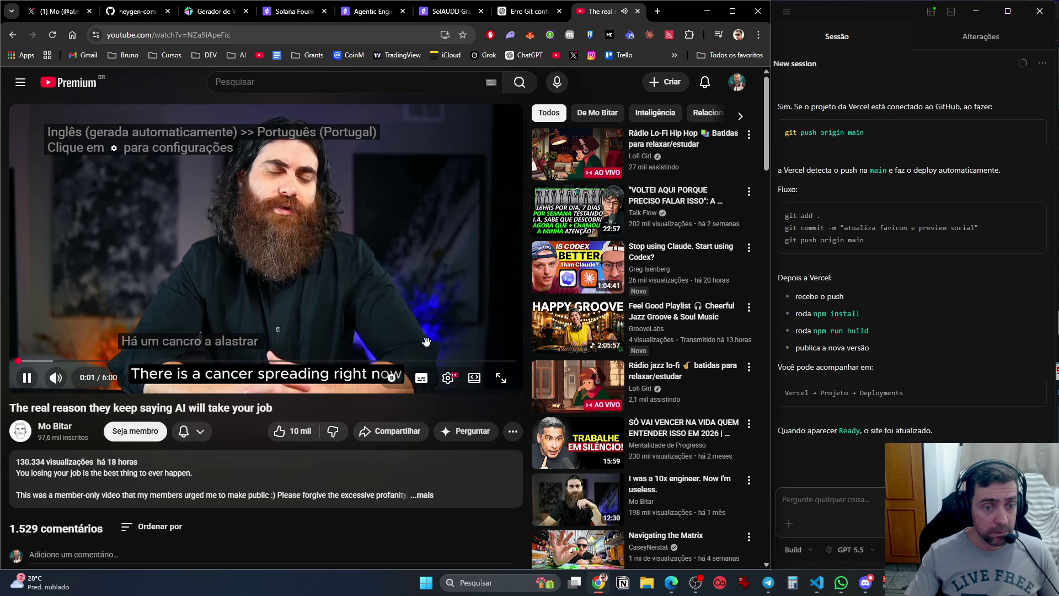
left_click(448, 378)
left_click(422, 414)
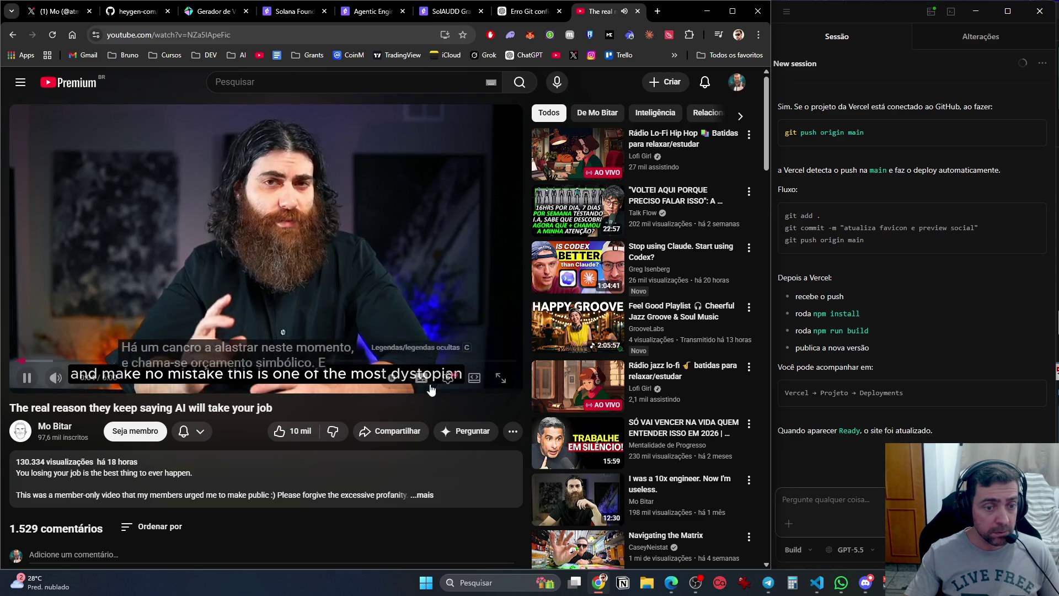
Pause, resume and skip ahead in the AI jobs video, then switch to theater view.
left_click(368, 229)
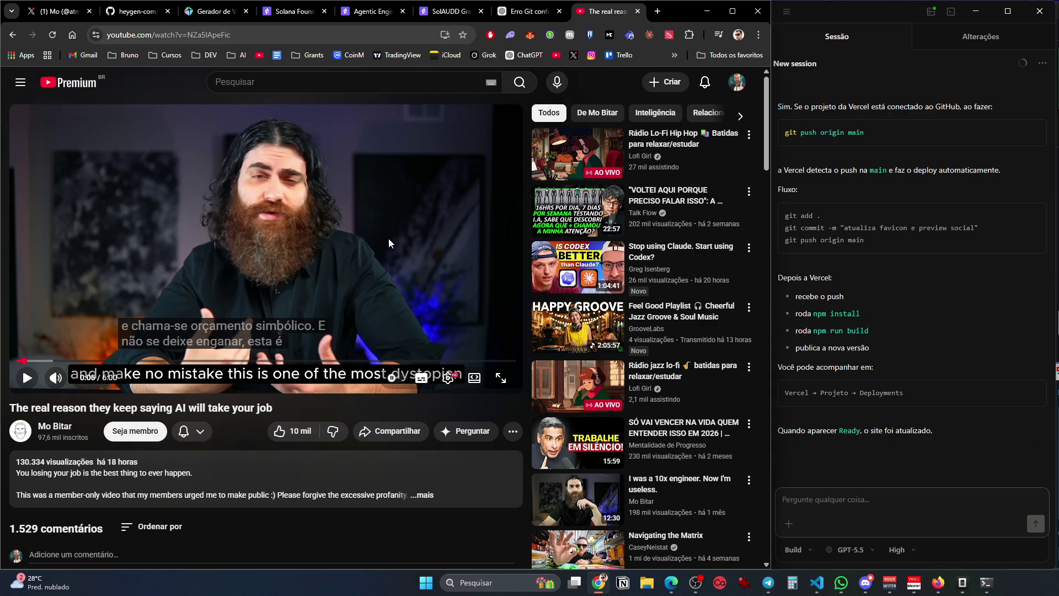
left_click(388, 240)
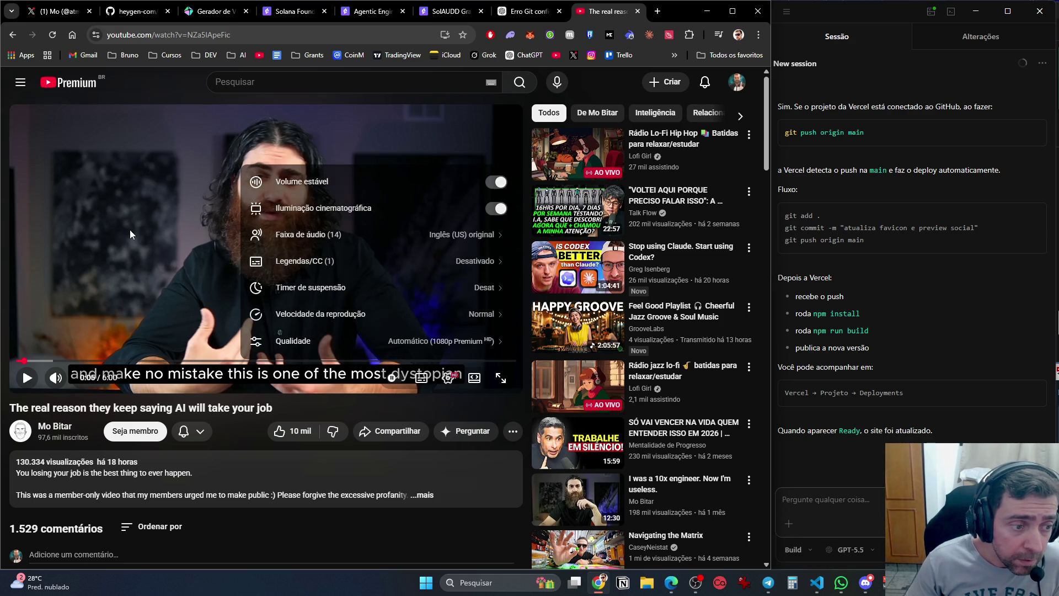
left_click(30, 361)
key("space")
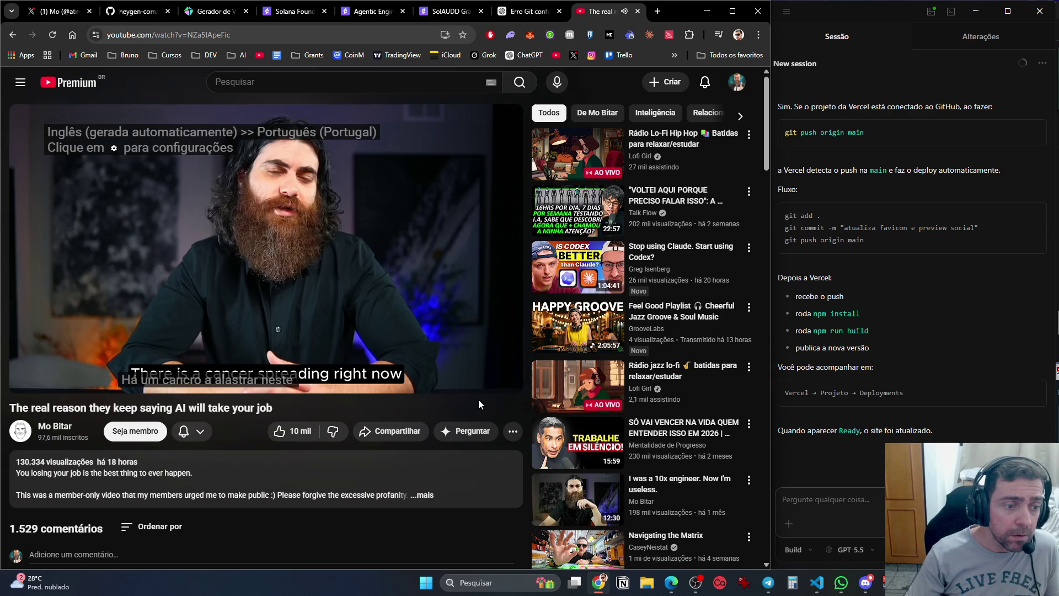
left_click(484, 380)
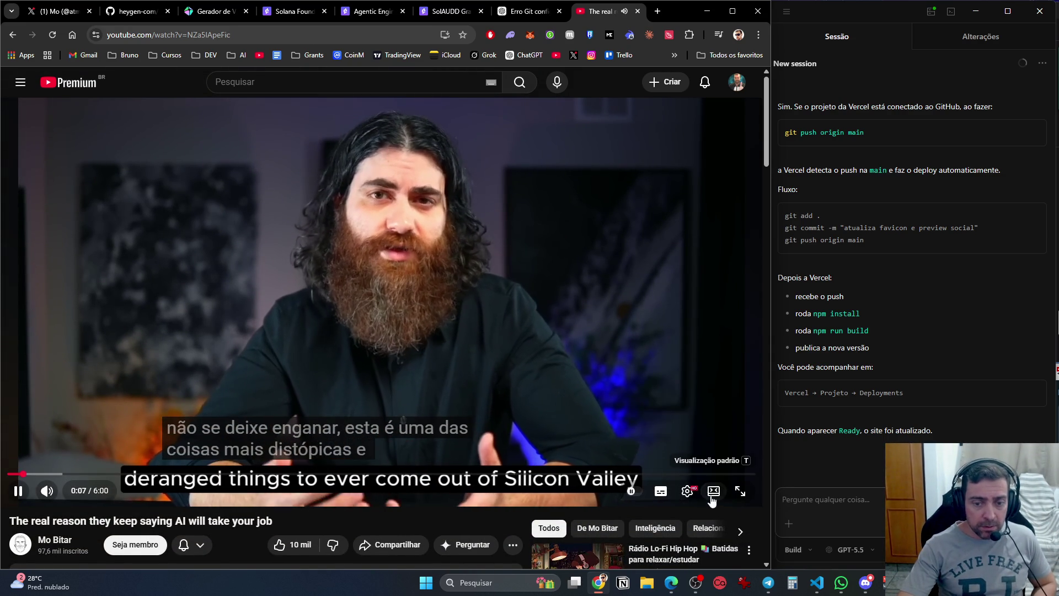
Switch the player from theater view back to the default layout beside recommendations.
left_click(714, 490)
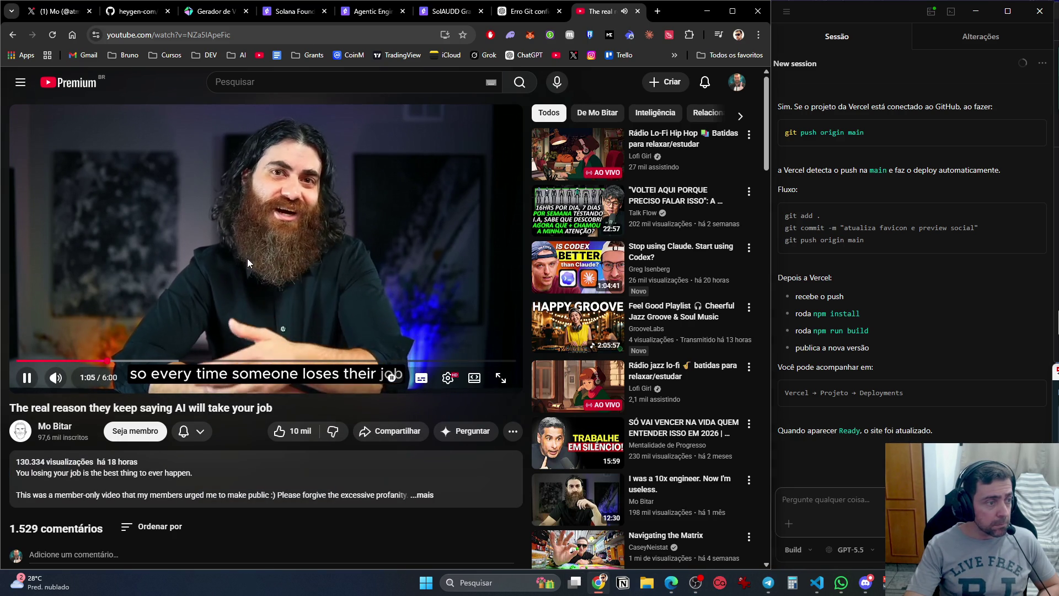
Pause at 1:06, enable Portuguese subtitles, drag them just above the progress bar, and resume.
left_click(282, 255)
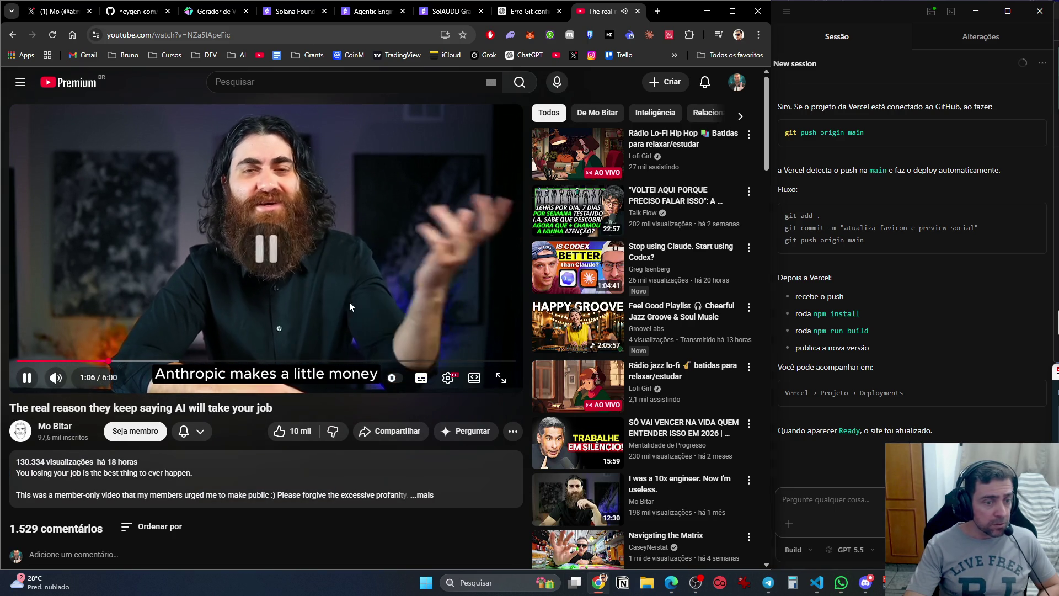
left_click(422, 381)
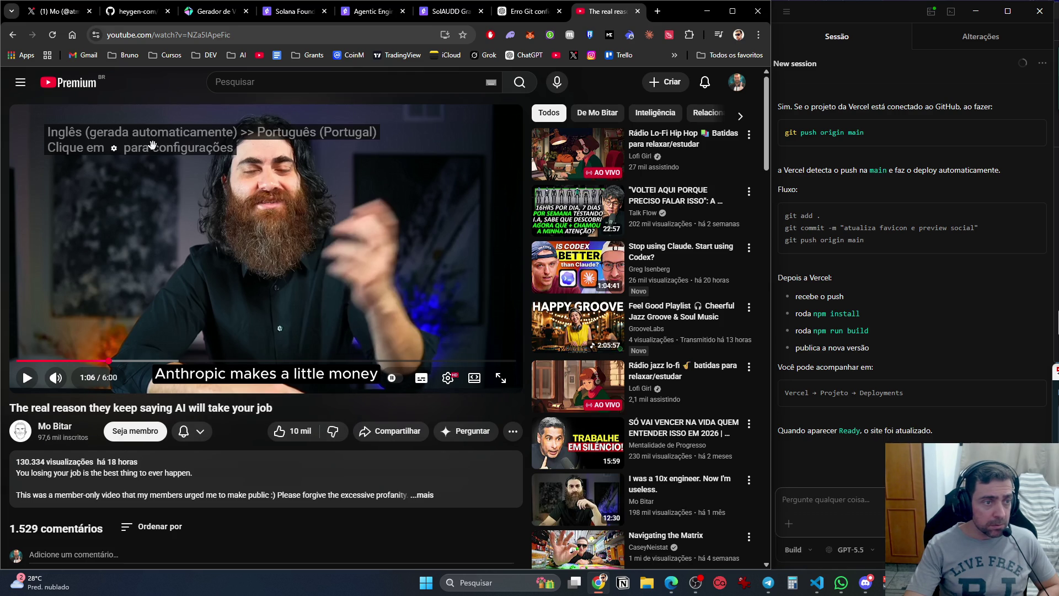
left_click(296, 323)
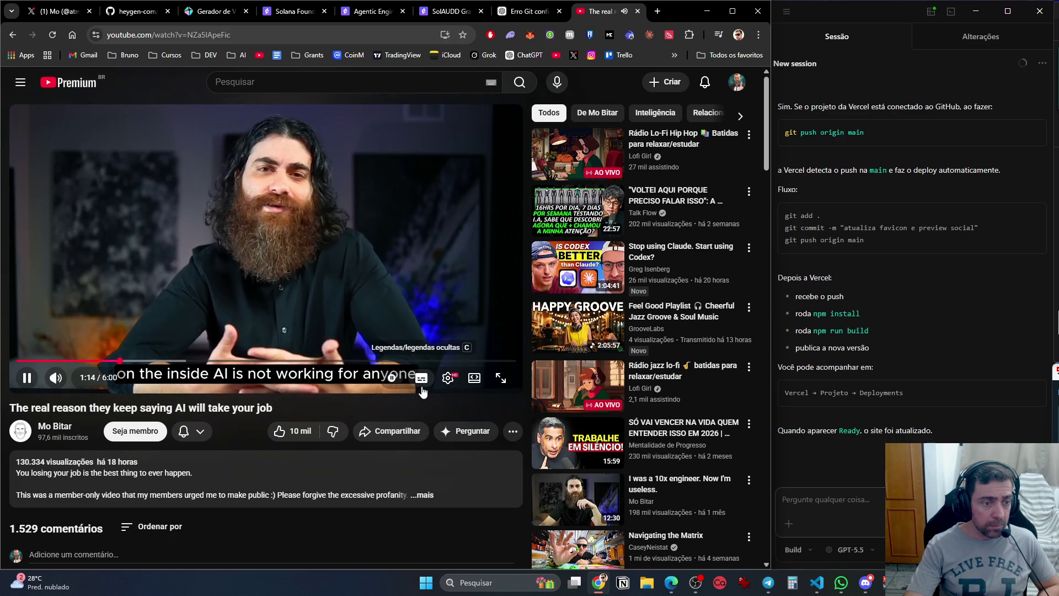
left_click(421, 387)
mouse_move(228, 290)
left_mouse_down()
mouse_move(221, 244)
mouse_move(192, 327)
mouse_move(169, 318)
left_mouse_up()
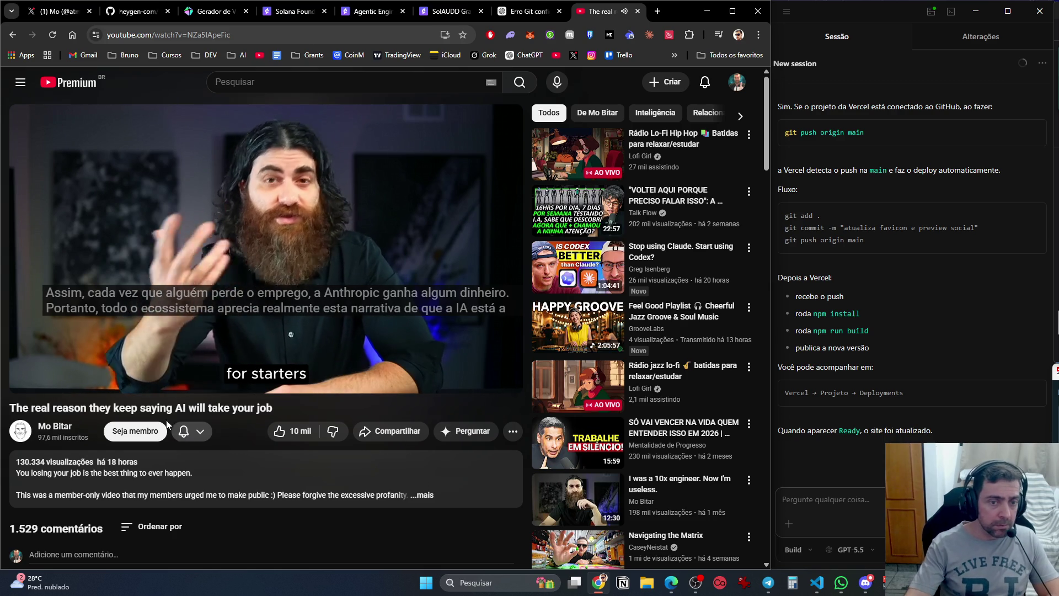
mouse_move(130, 284)
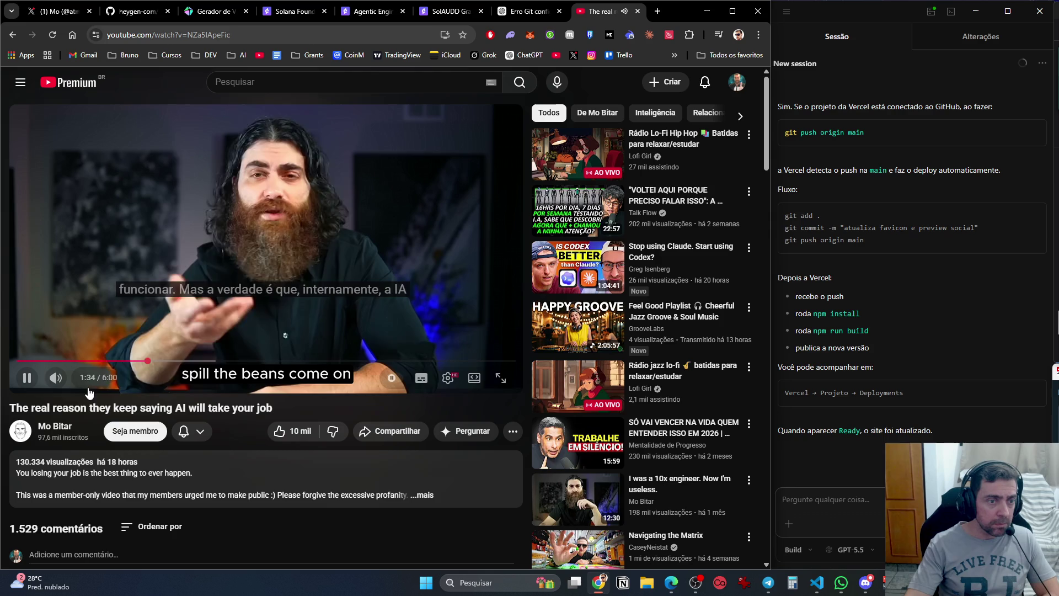
left_click(110, 242)
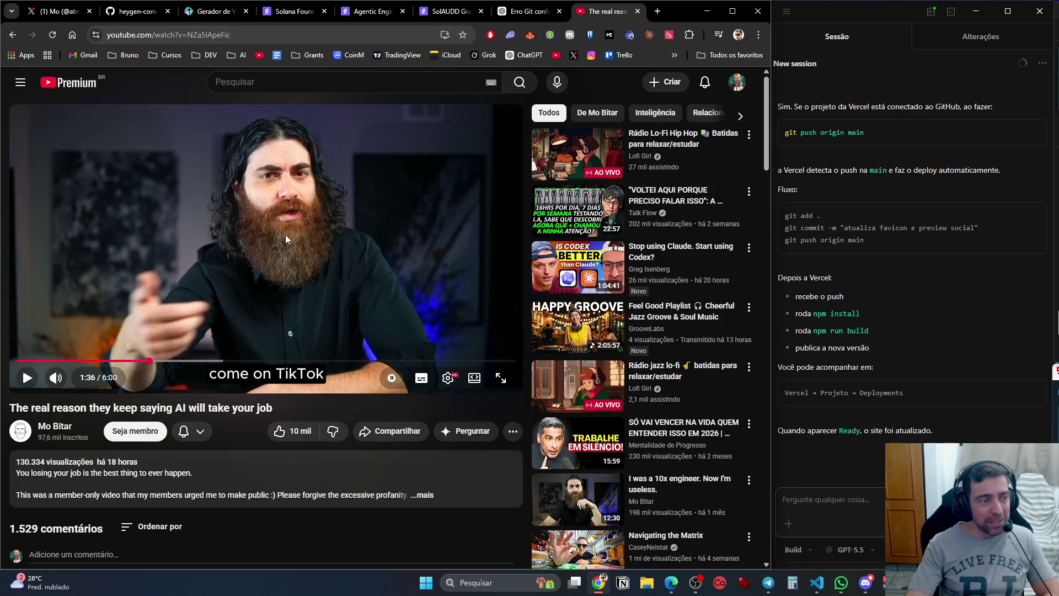
left_click(201, 242)
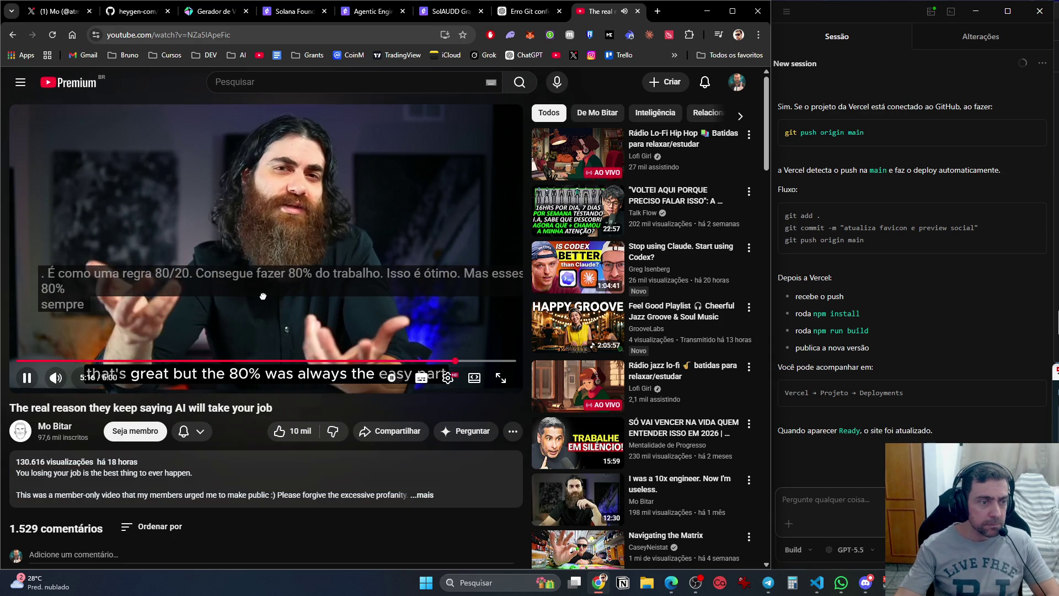
Pause the AI jobs video at 5:18 of 6:00.
left_click(335, 223)
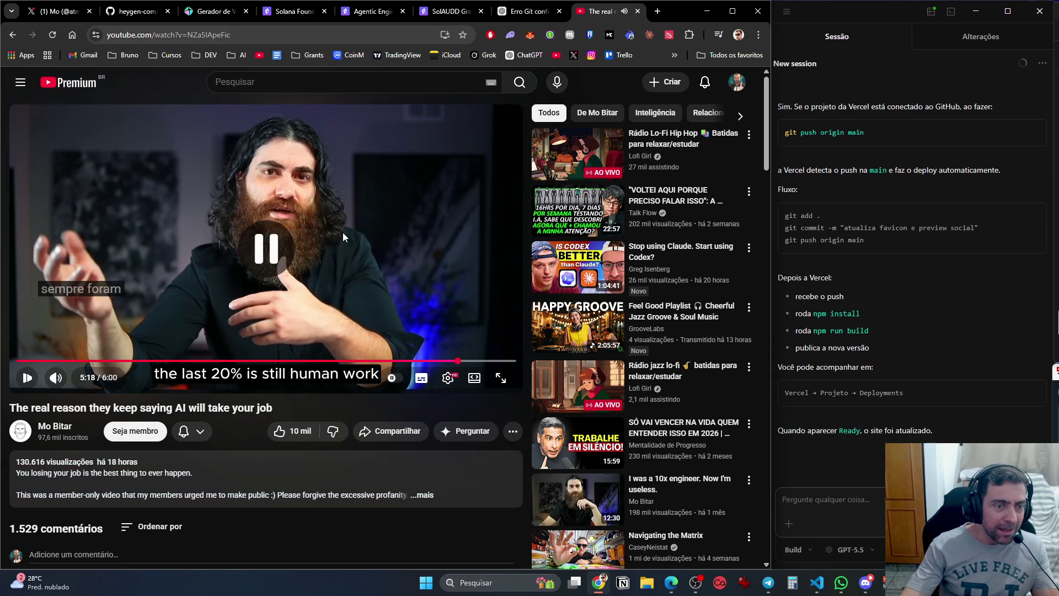
Set captions to English (auto-generated) auto-translated into Português, then resume playback.
left_click(425, 383)
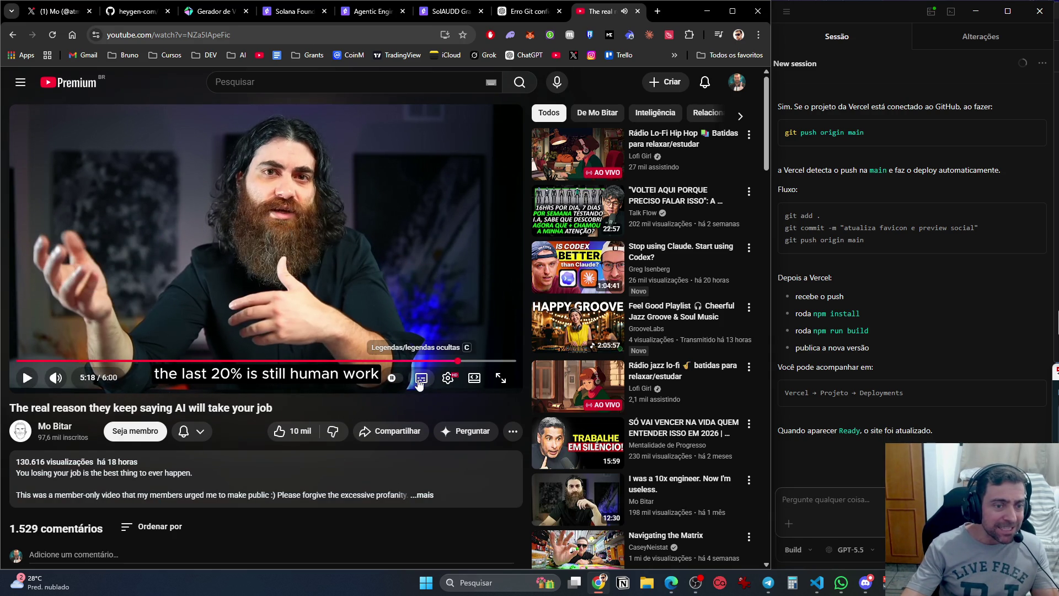
left_click(448, 378)
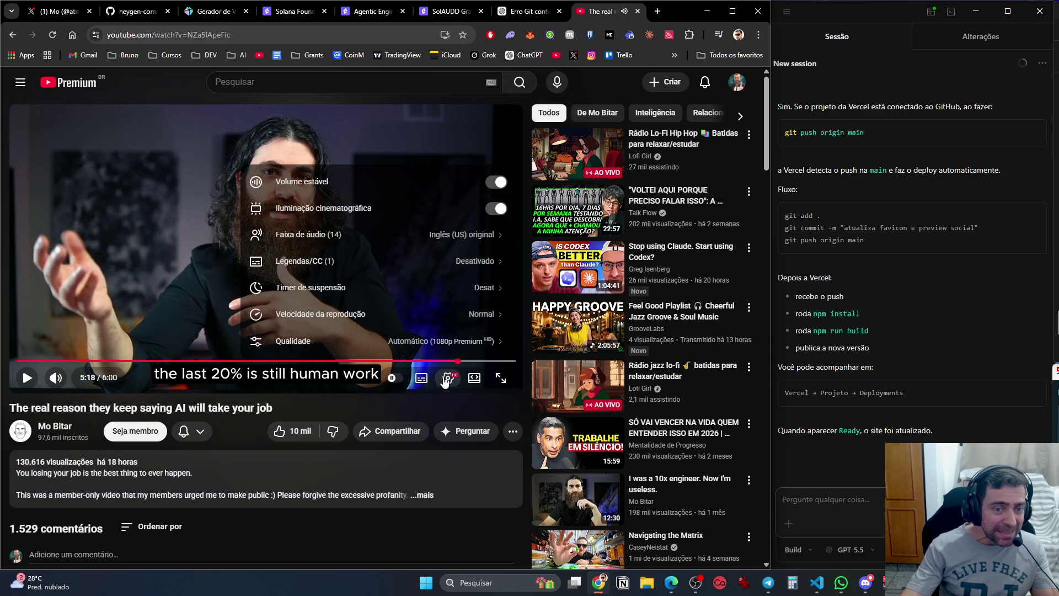
left_click(461, 262)
left_click(443, 298)
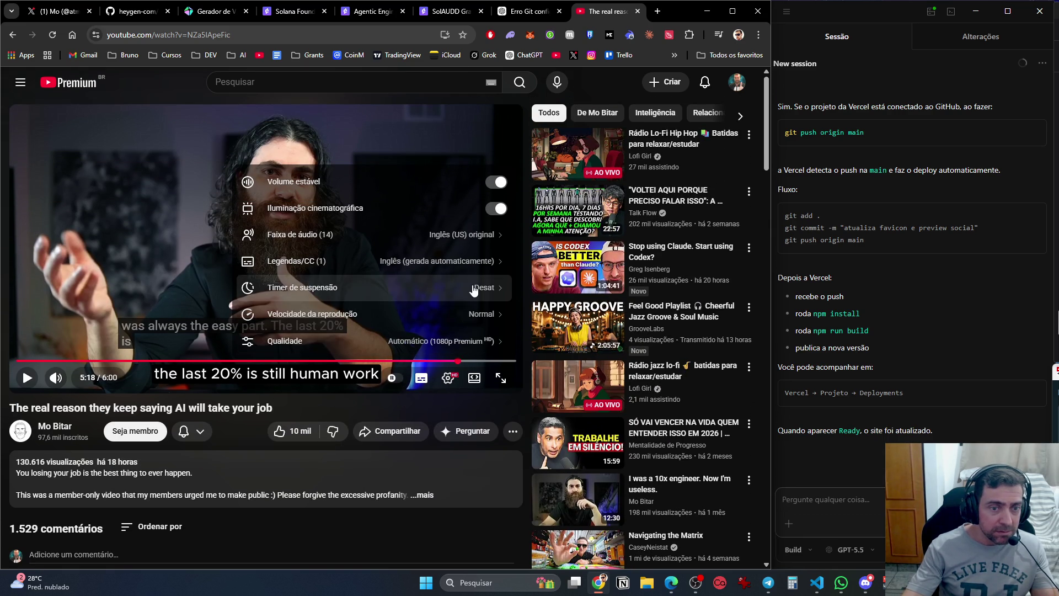
left_click(462, 265)
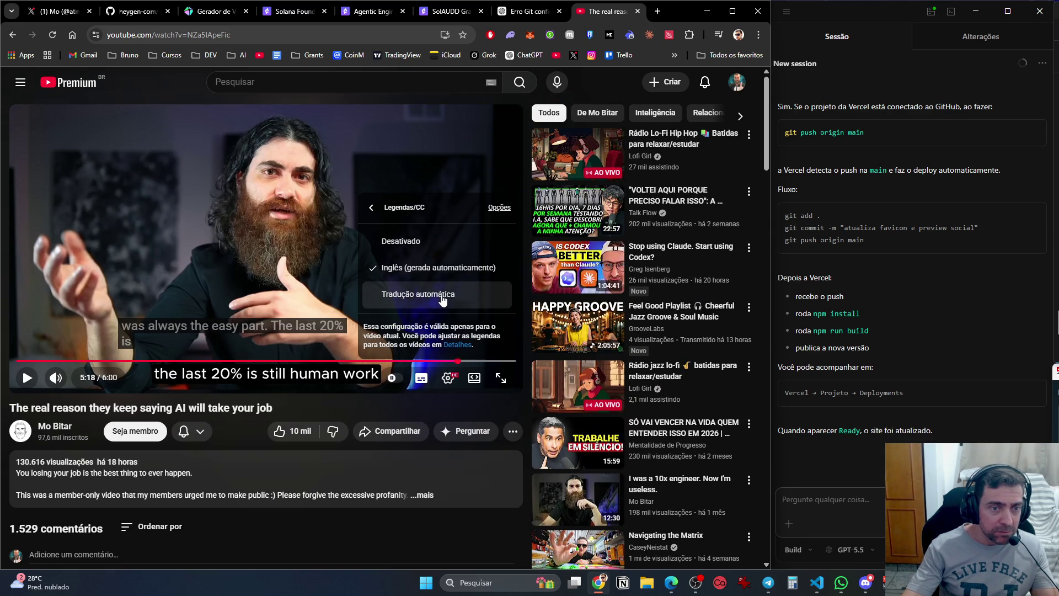
left_click(442, 298)
scroll(442, 303, "down", 10)
scroll(441, 312, "down", 15)
scroll(441, 309, "down", 7)
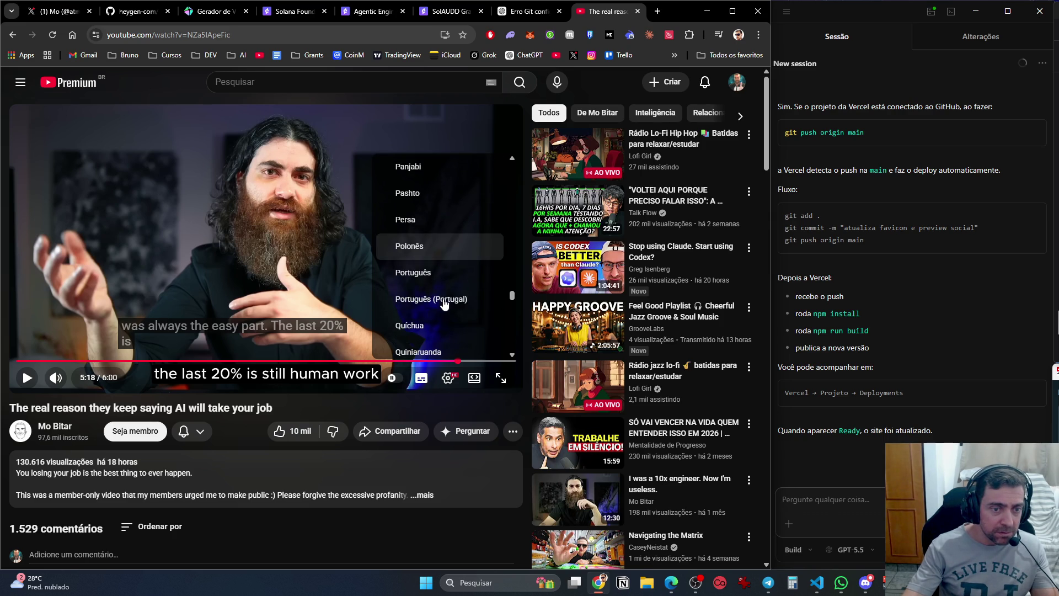
left_click(448, 278)
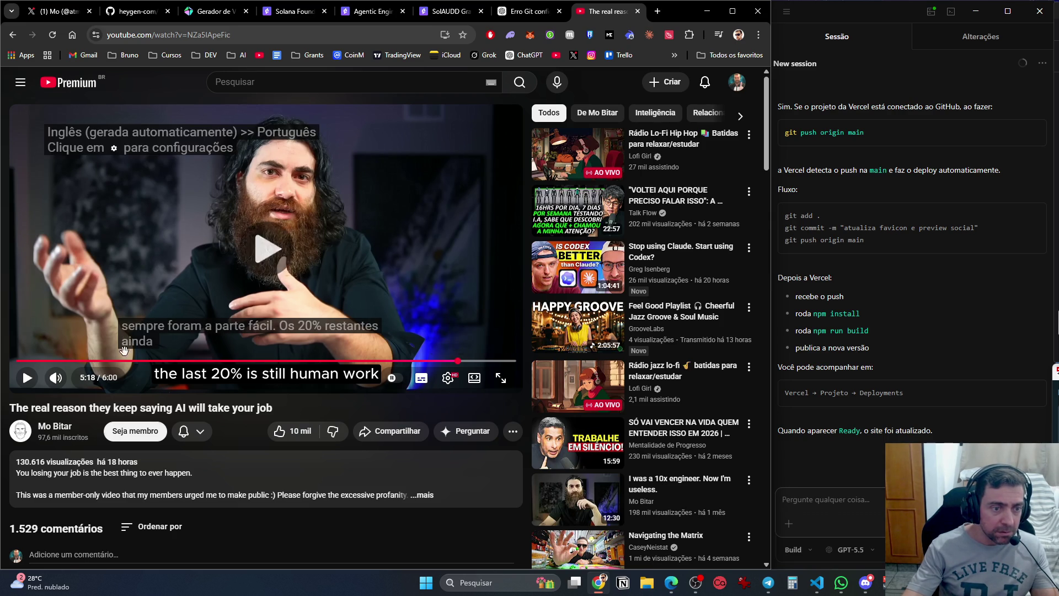
left_click(109, 303)
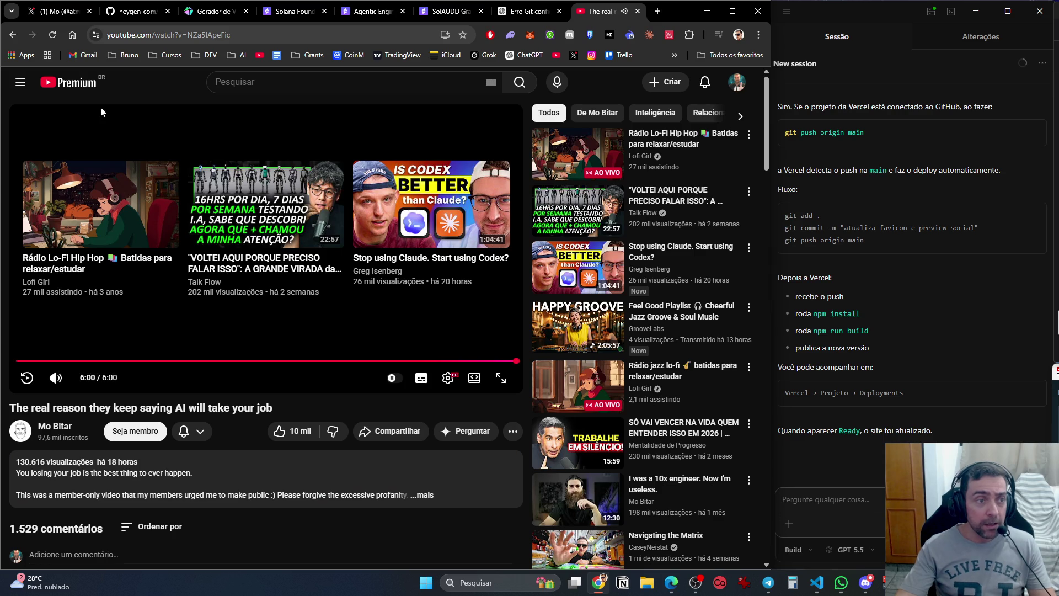
Close the YouTube tab once the video ends at 6:00.
key("ctrl+w")
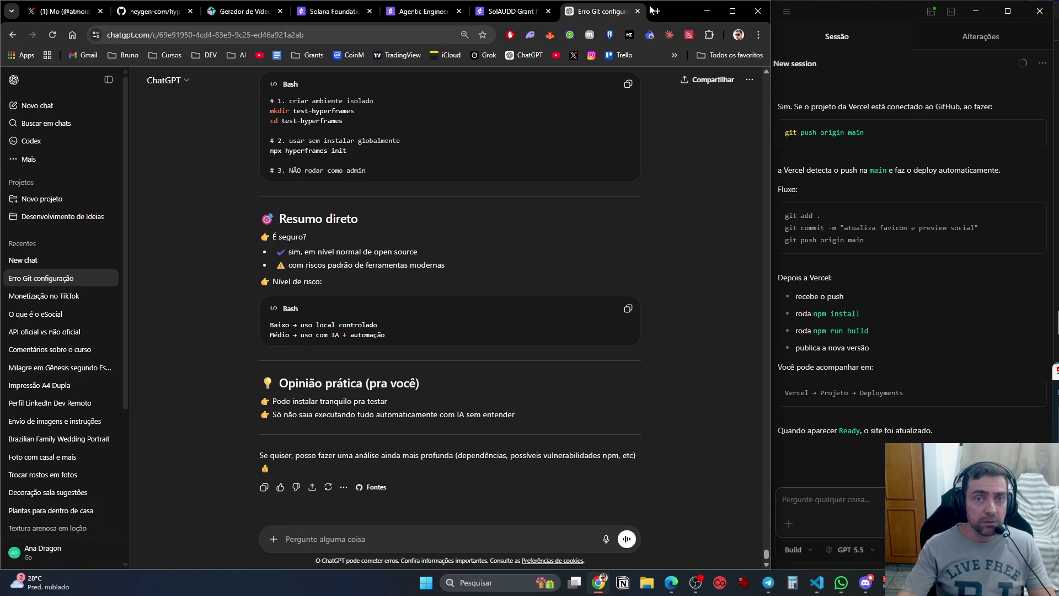
Watch the Os Sócios Podcast video on Brazil's AI dependence, then return to the ChatGPT Git conversation.
left_click(657, 11)
left_click(276, 296)
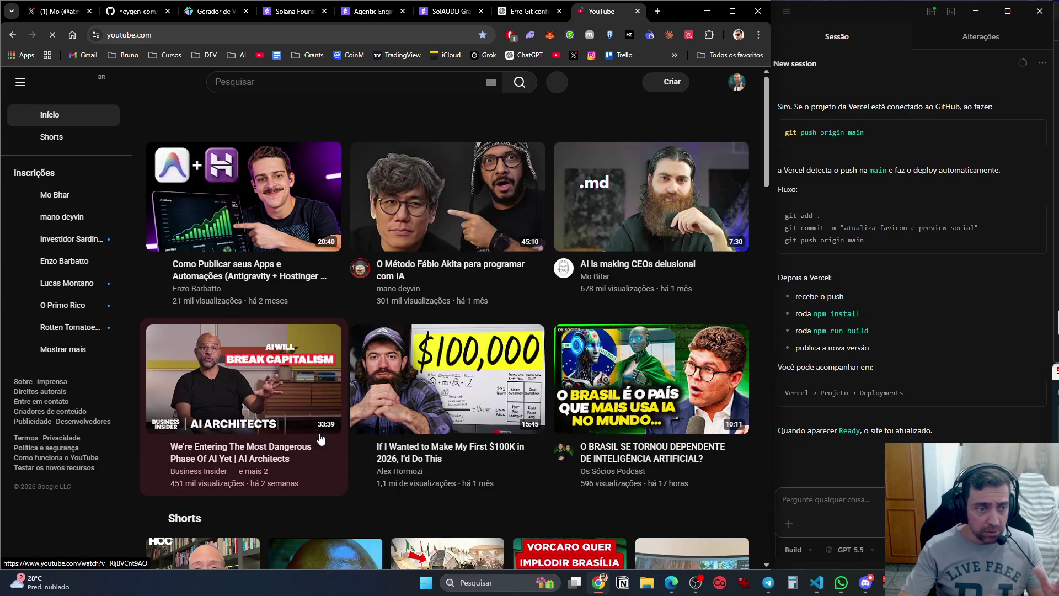
mouse_move(375, 327)
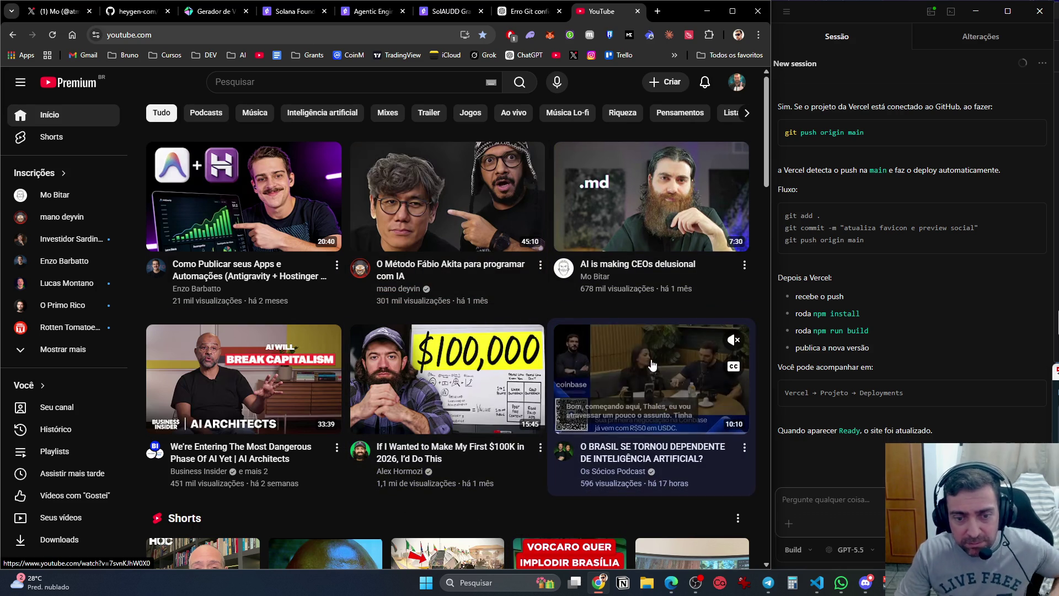
left_click(588, 379)
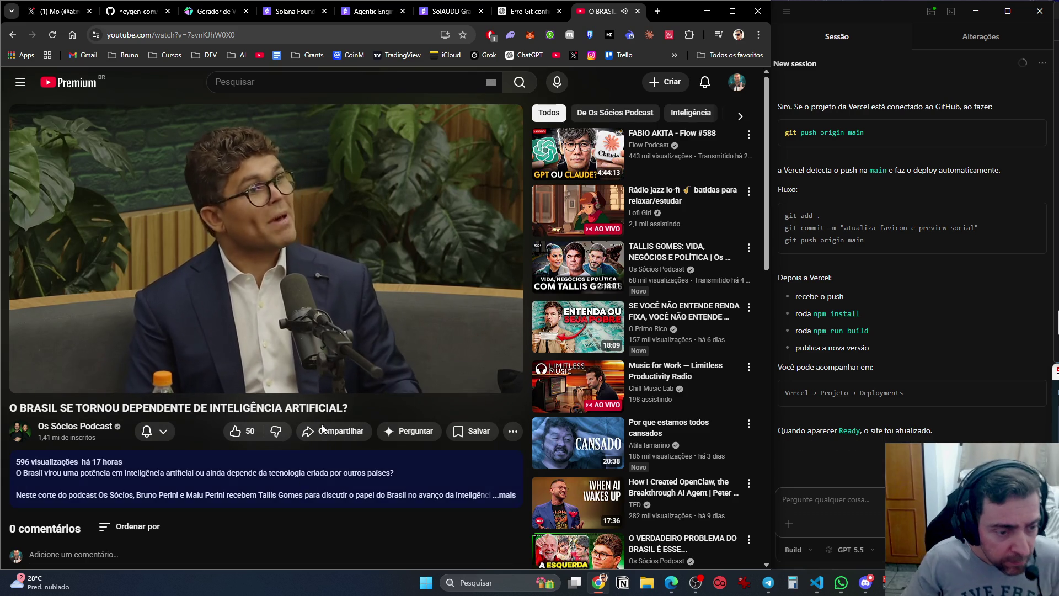
mouse_move(294, 327)
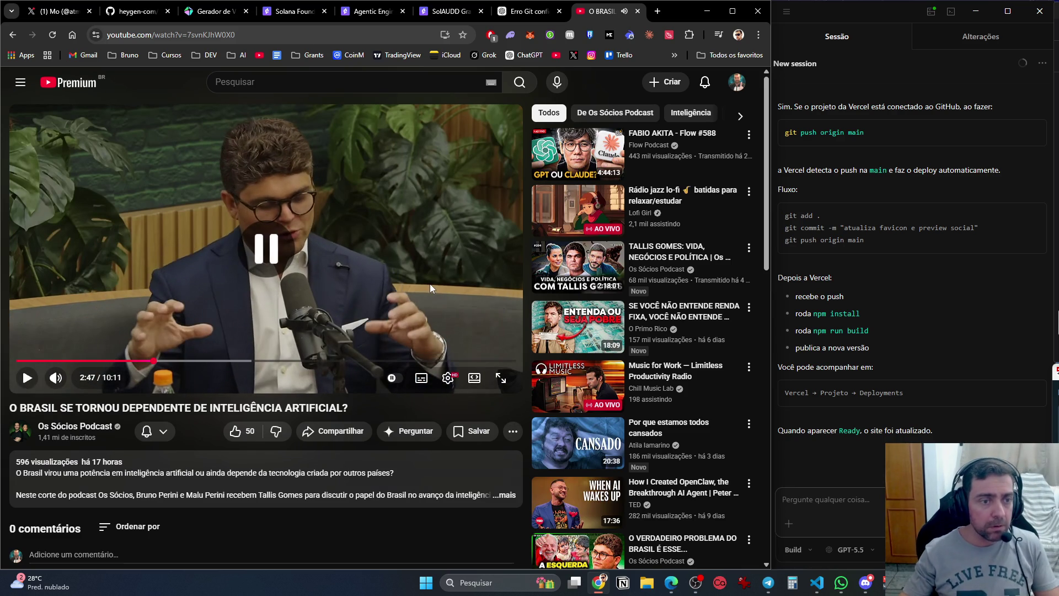
key("ctrl+shift+Tab")
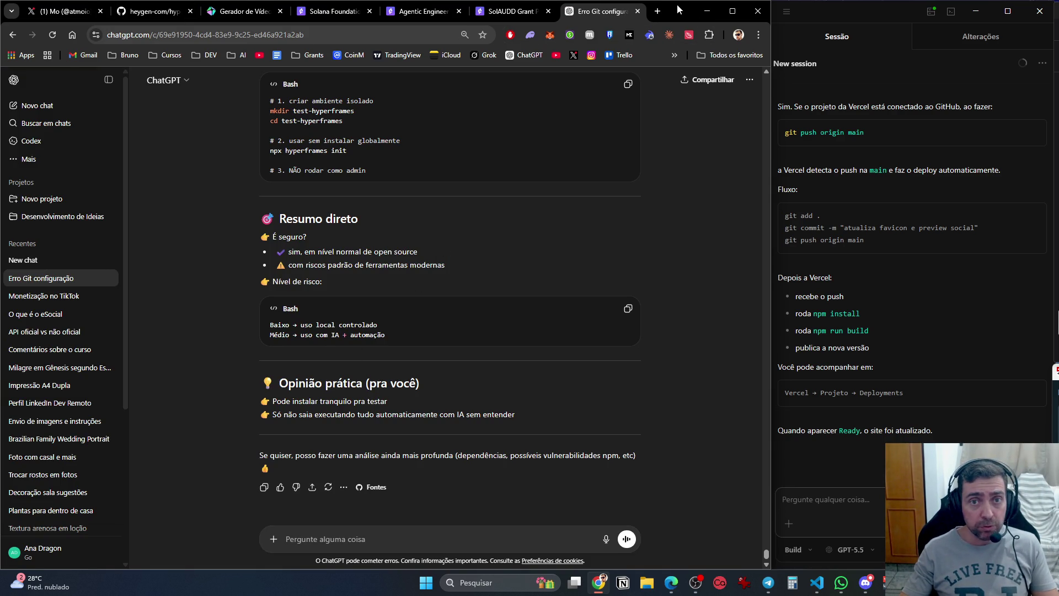
Open claude.ai in a new browser tab.
left_click(658, 11)
left_click(216, 291)
key("ctrl+w")
left_click(332, 35)
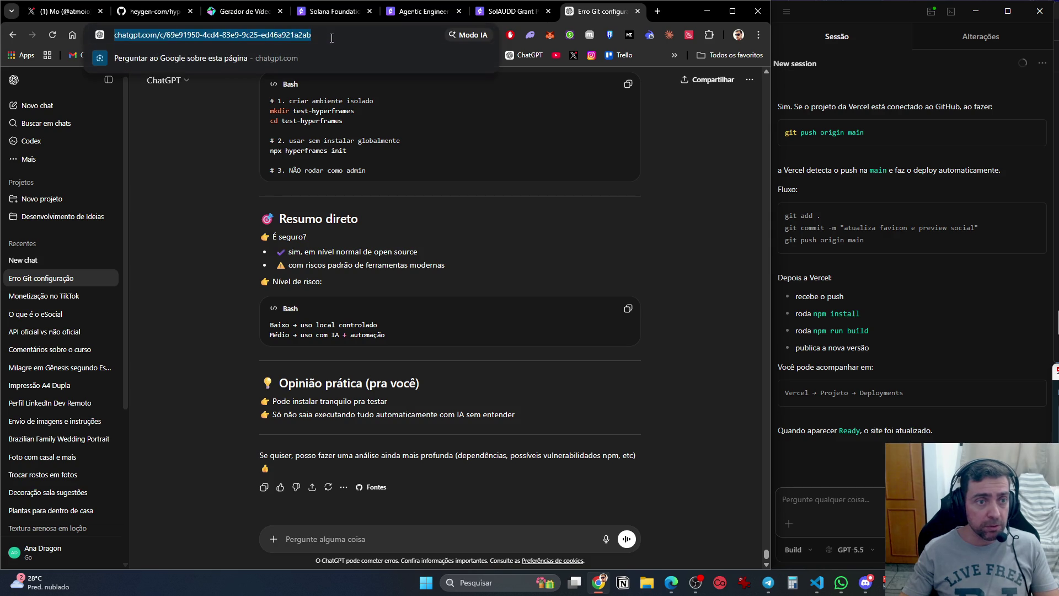
type("claude.ai")
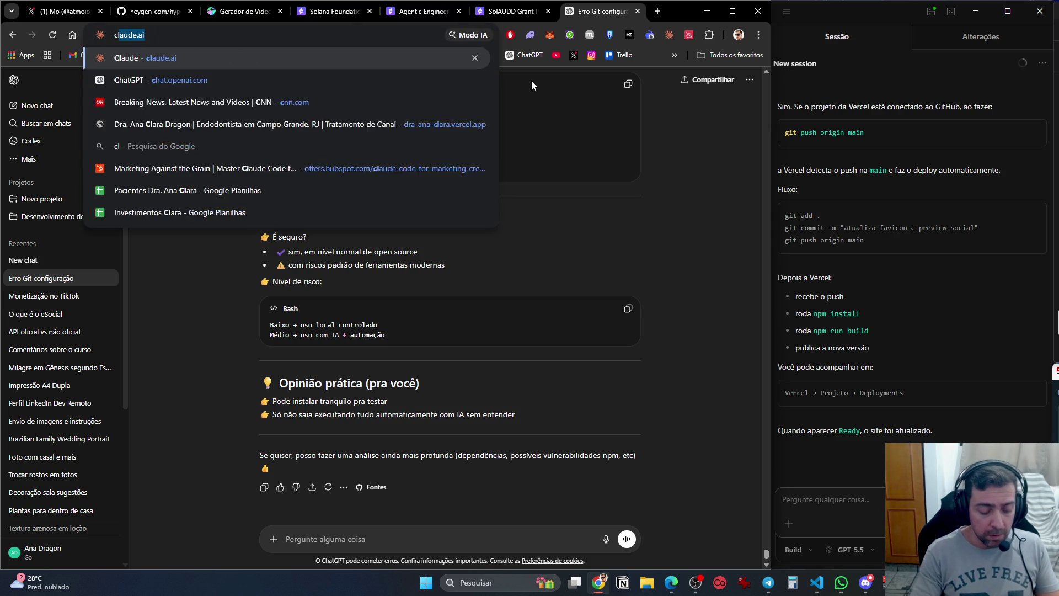
key("Return")
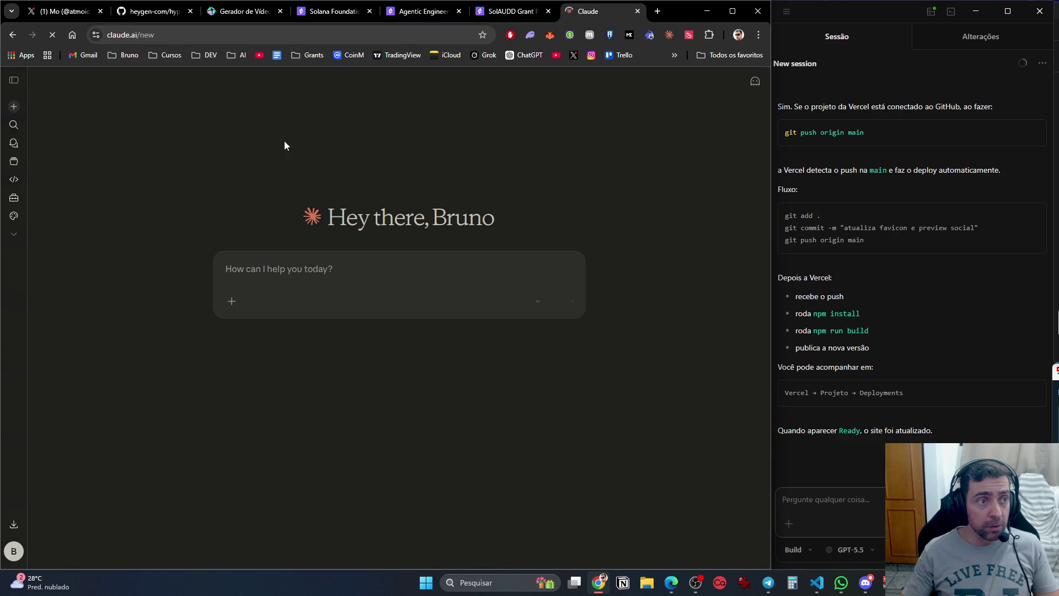
On X's refreshed home timeline, scroll down and expand the military build-up post.
left_click(60, 24)
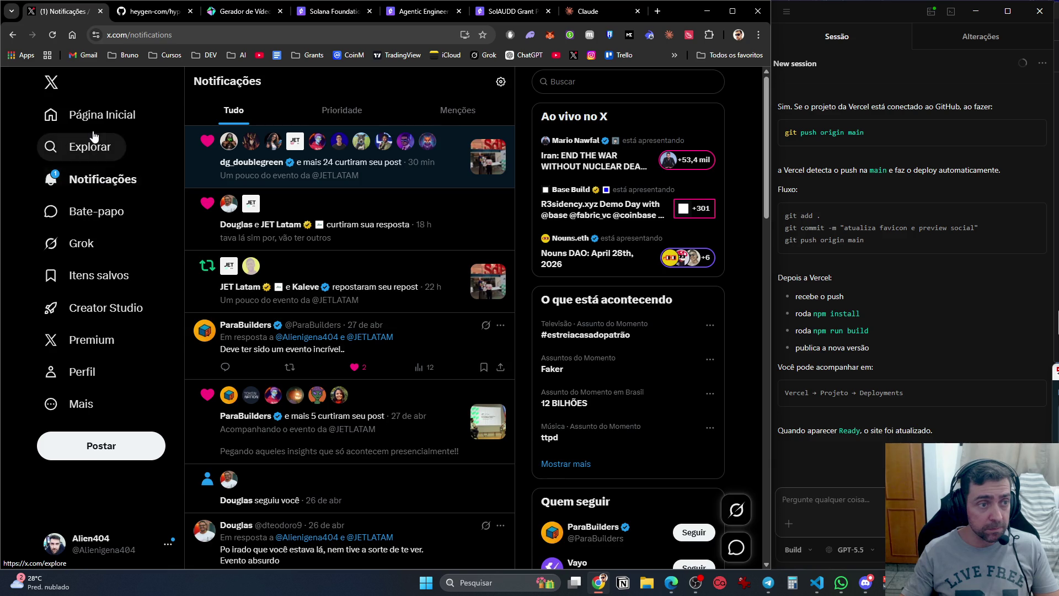
left_click(75, 146)
left_click(96, 114)
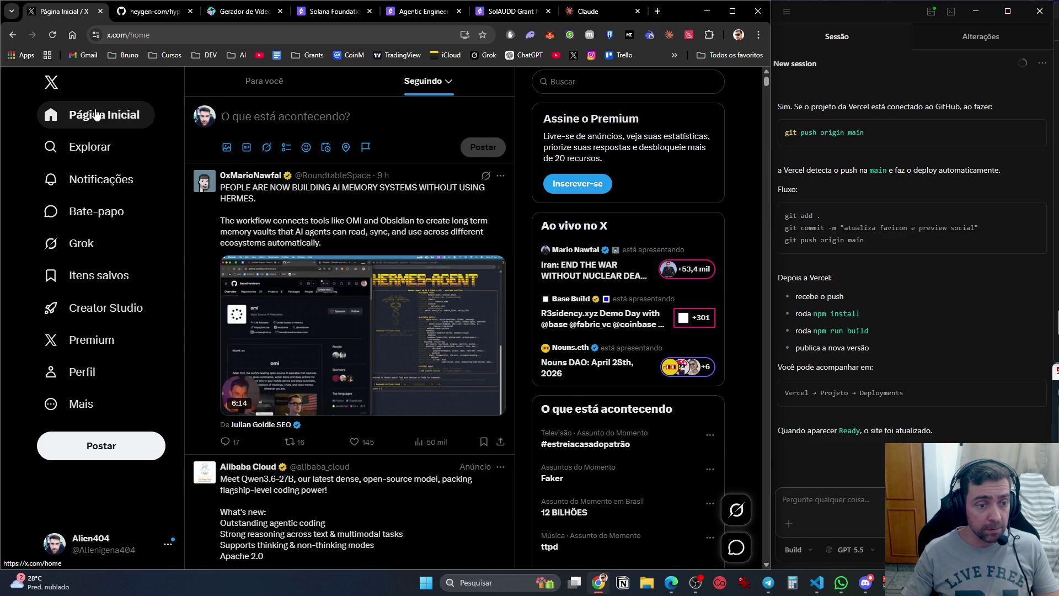
left_click(94, 114)
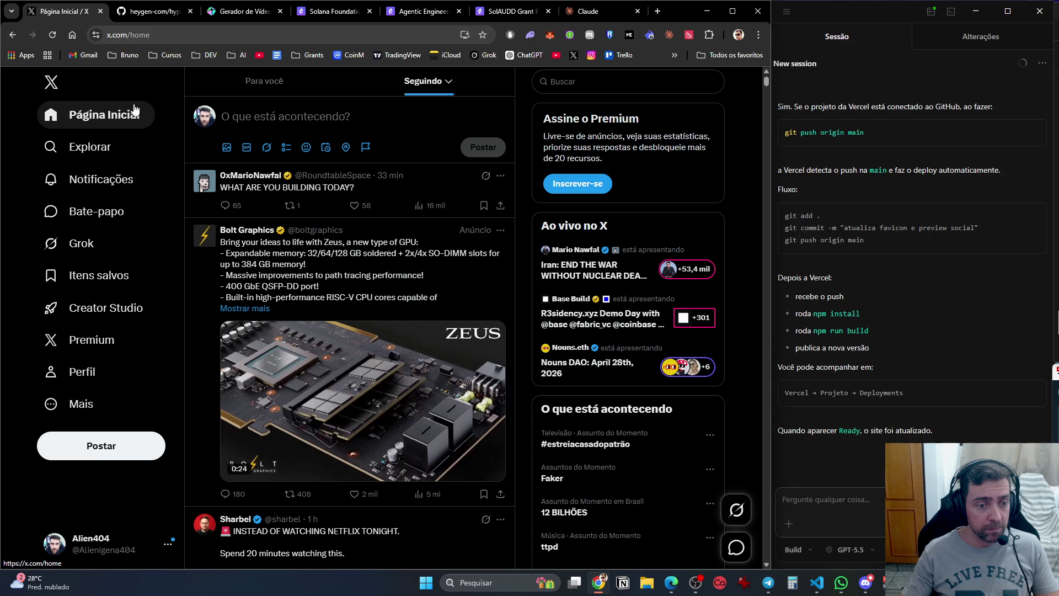
scroll(141, 199, "down", 6)
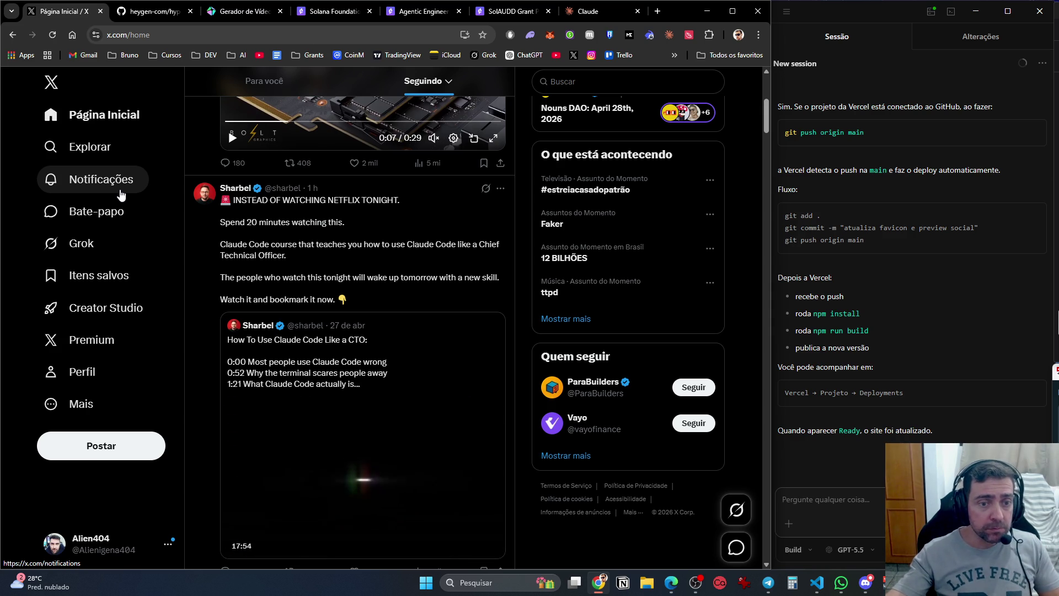
scroll(181, 185, "down", 5)
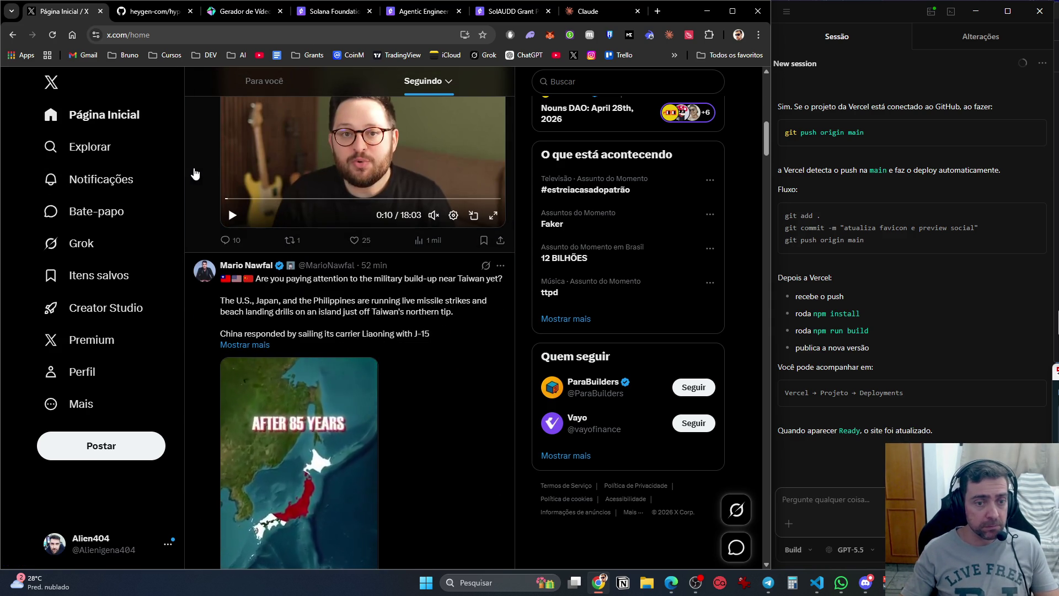
scroll(207, 162, "down", 2)
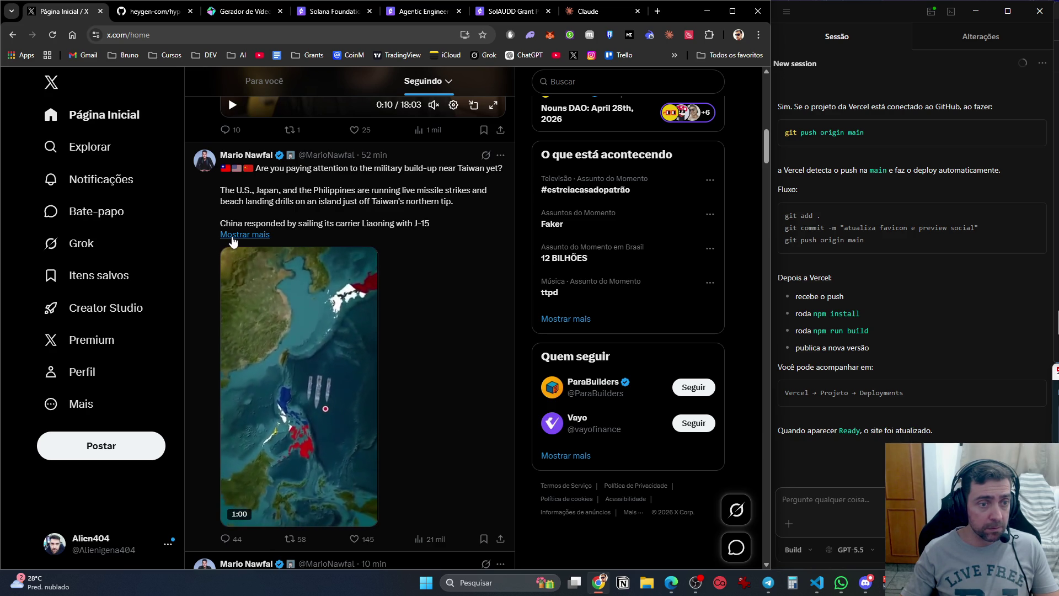
left_click(232, 237)
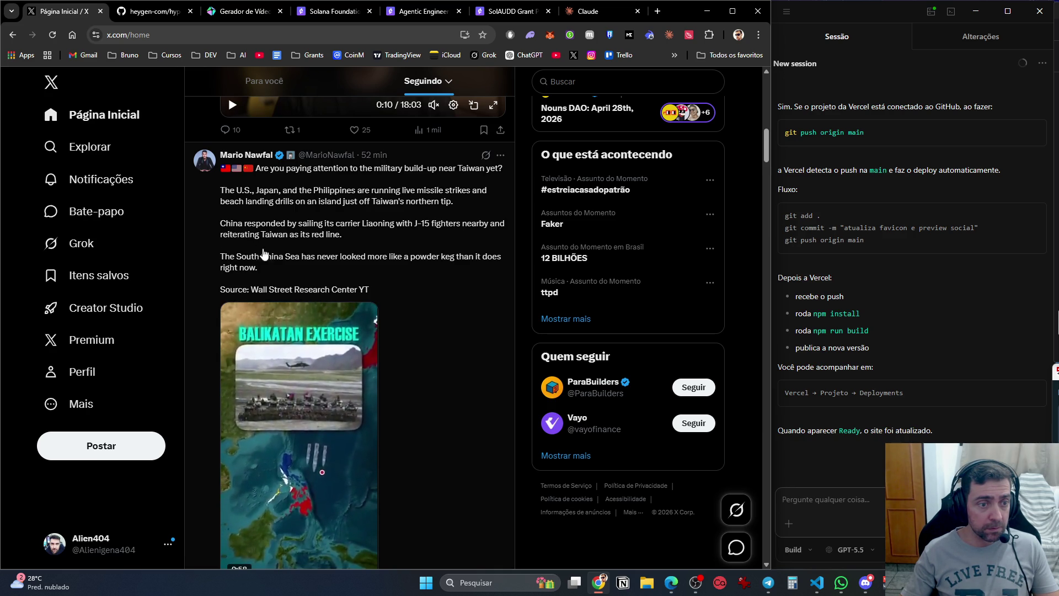
Scroll the feed down to the JET Latam Conexão JET #08 post.
scroll(426, 331, "down", 8)
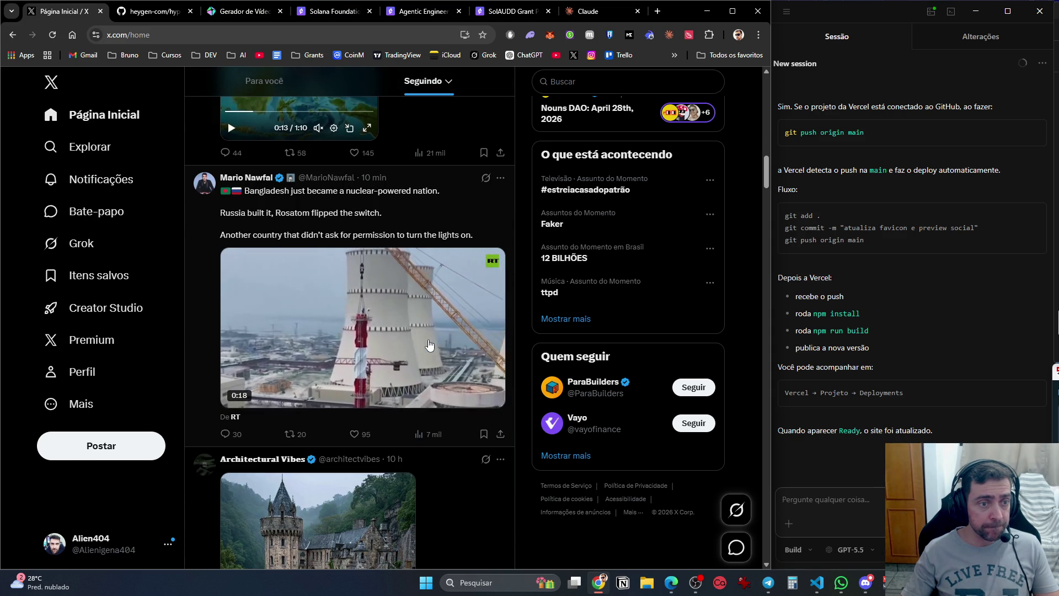
scroll(433, 345, "down", 13)
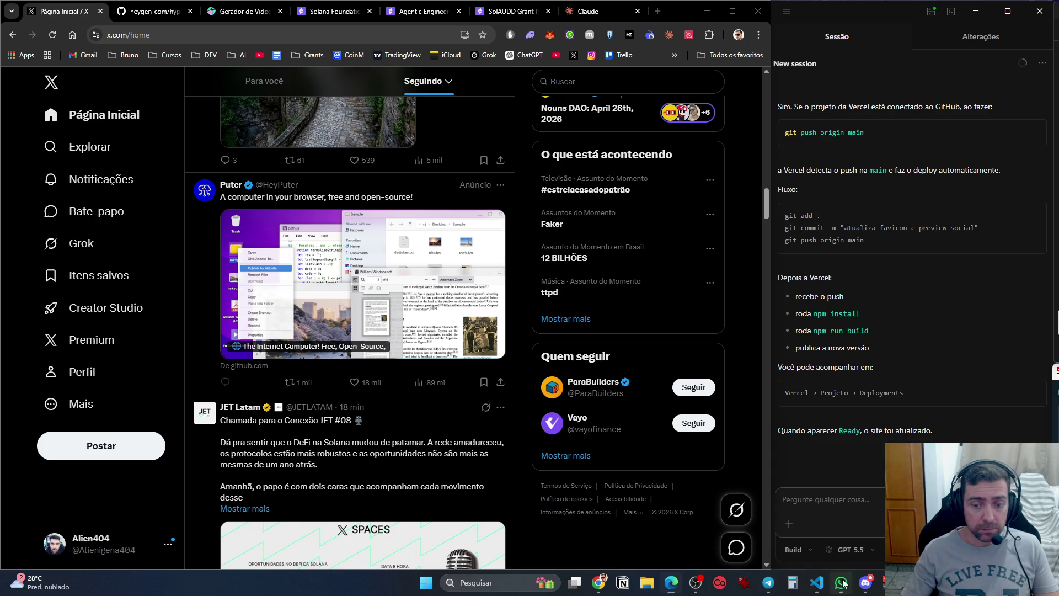
mouse_move(696, 583)
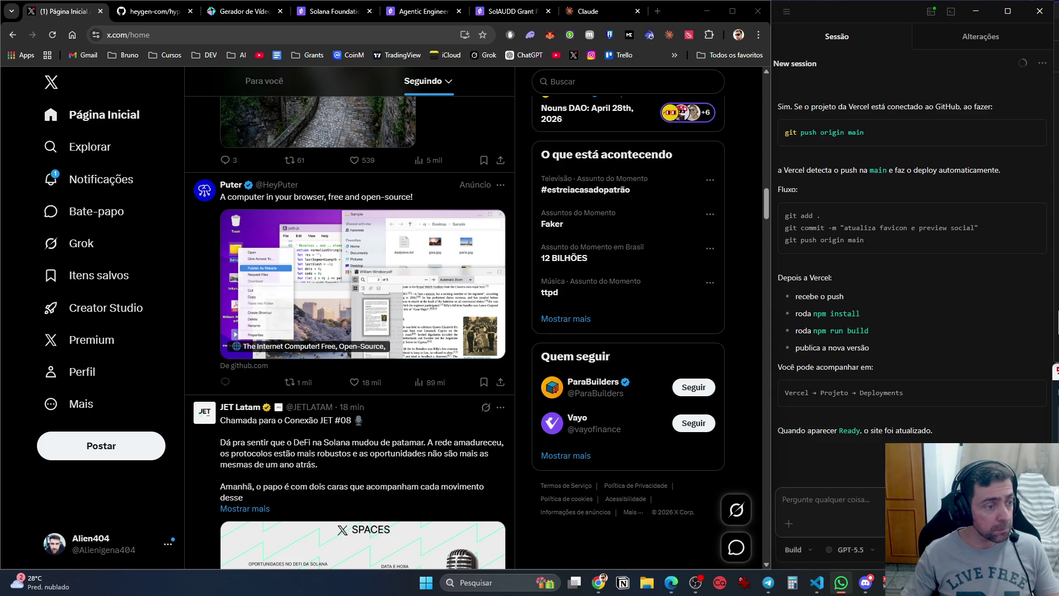
Open the LinkedIn profile optimization chat from the Claude project in its own tab.
left_click(827, 499)
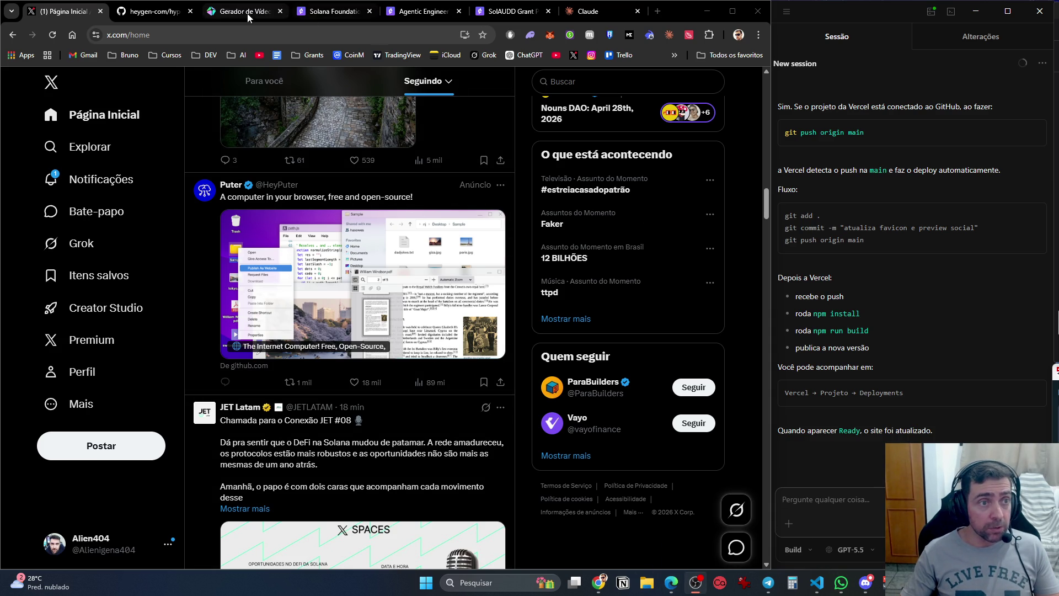
left_click(593, 11)
mouse_move(6, 110)
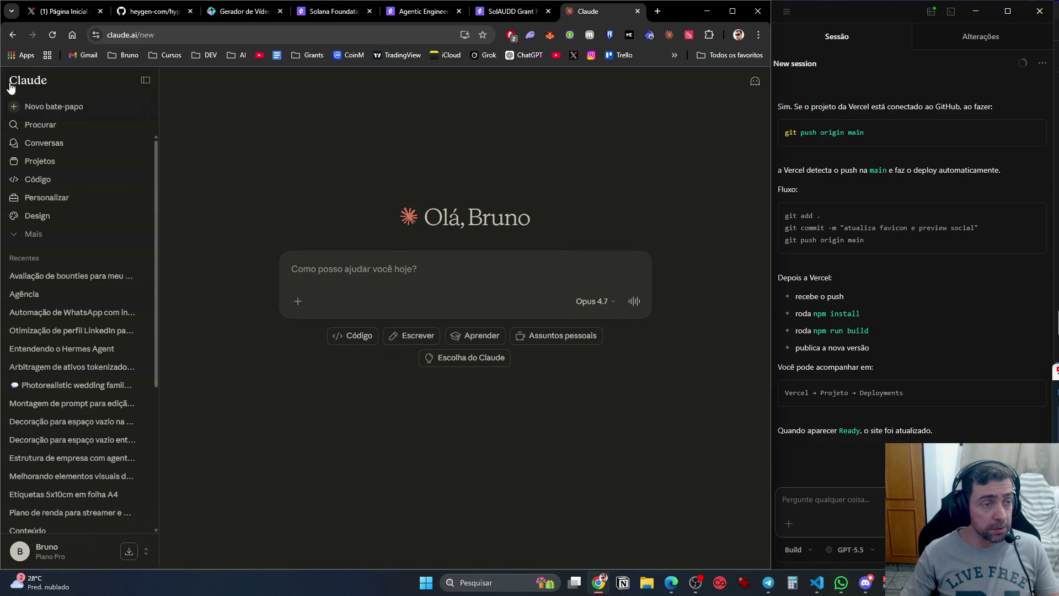
left_click(44, 161)
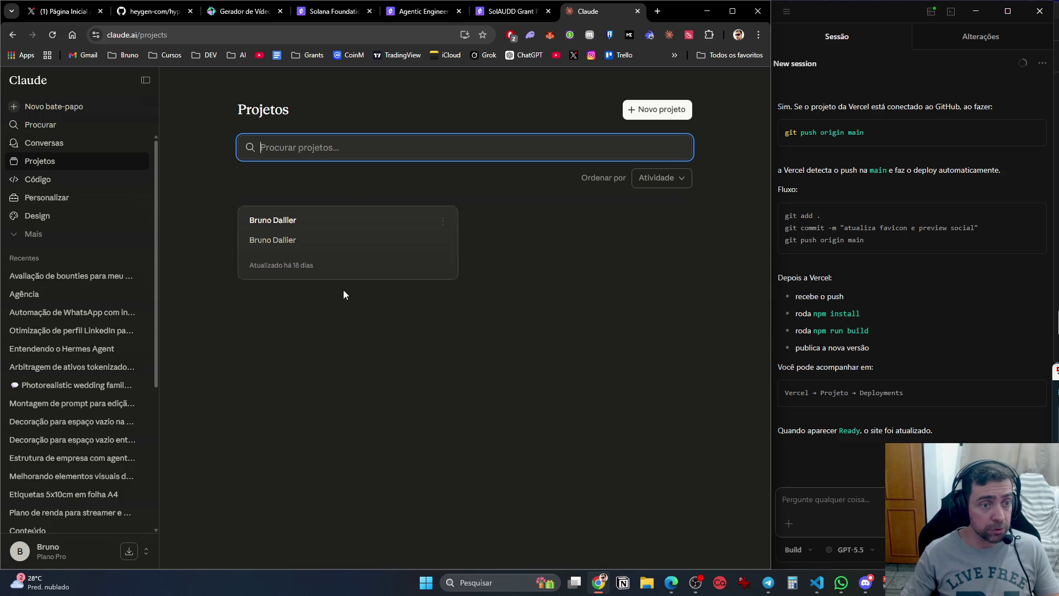
left_click(357, 262)
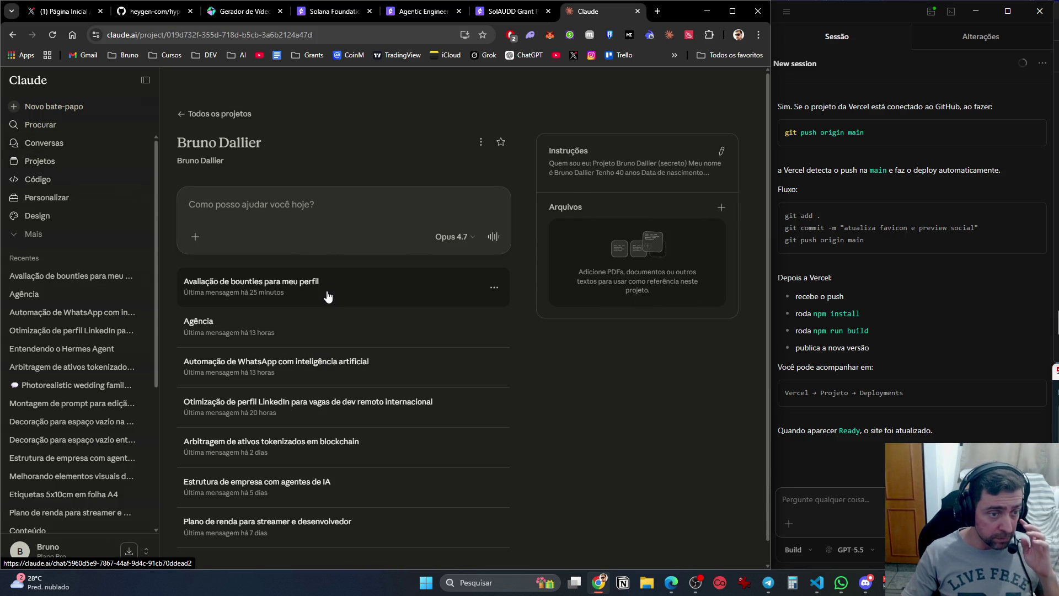
middle_click(433, 406)
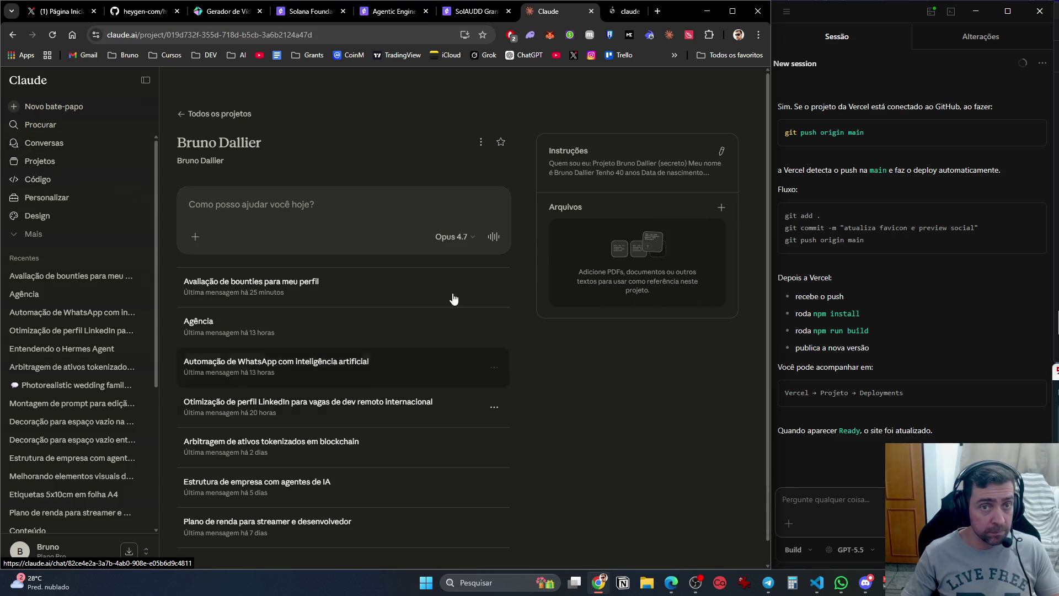
left_click(592, 15)
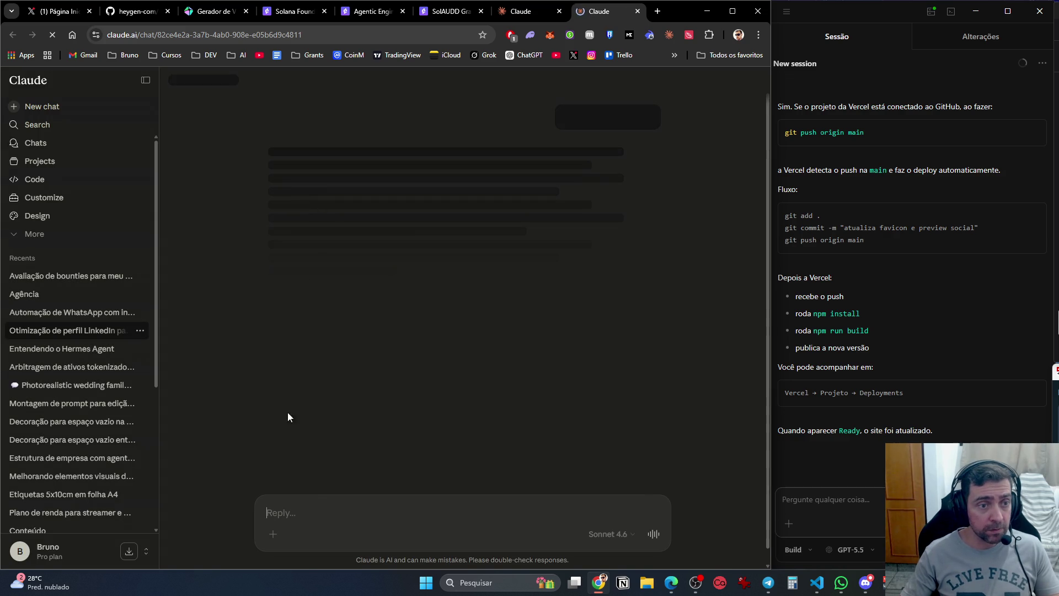
Ask Claude for a post about Saturday's crypto and programming event, pasting the latest X post link, and send it.
type("H")
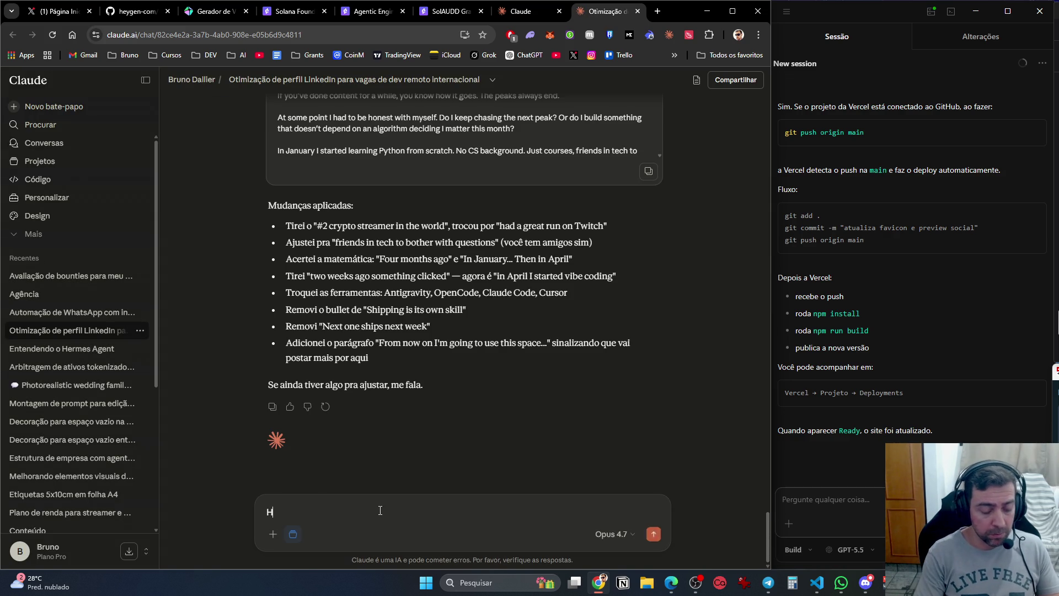
type("j quero fazer um post ")
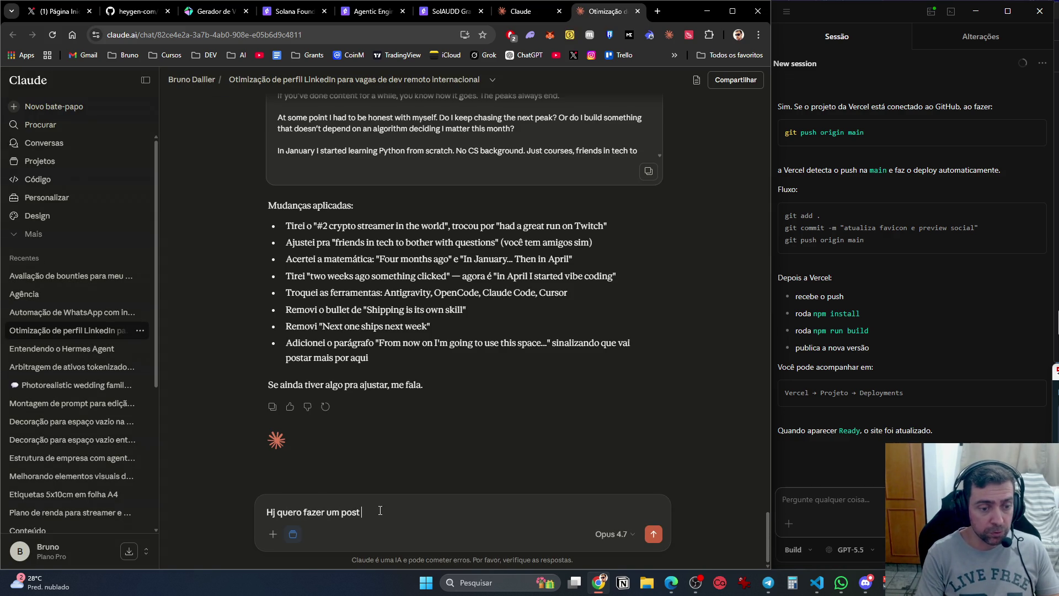
type("do evento de crypto e programação que eu fui sabado")
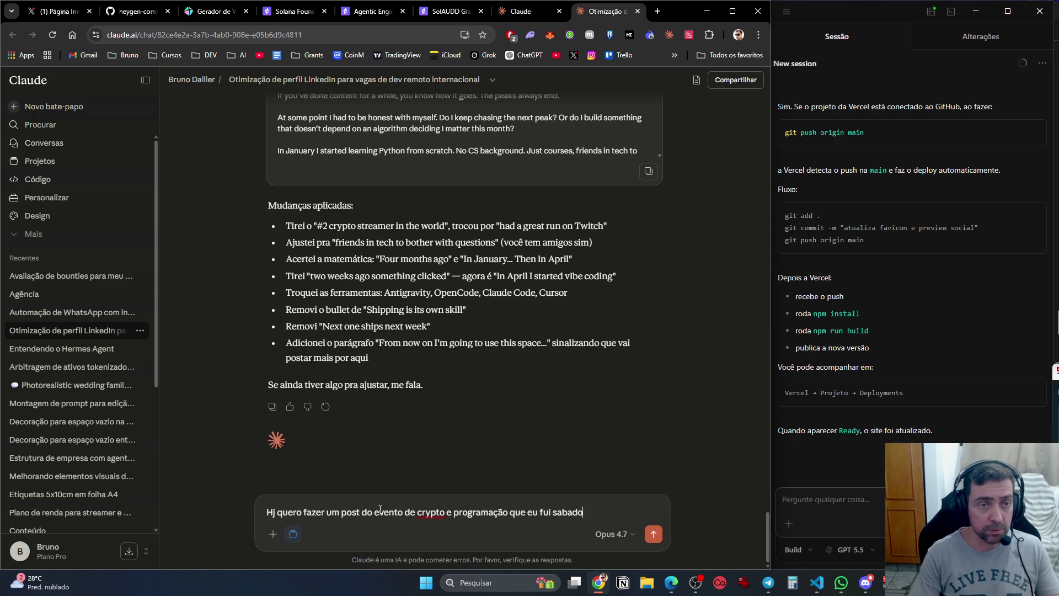
left_click(655, 12)
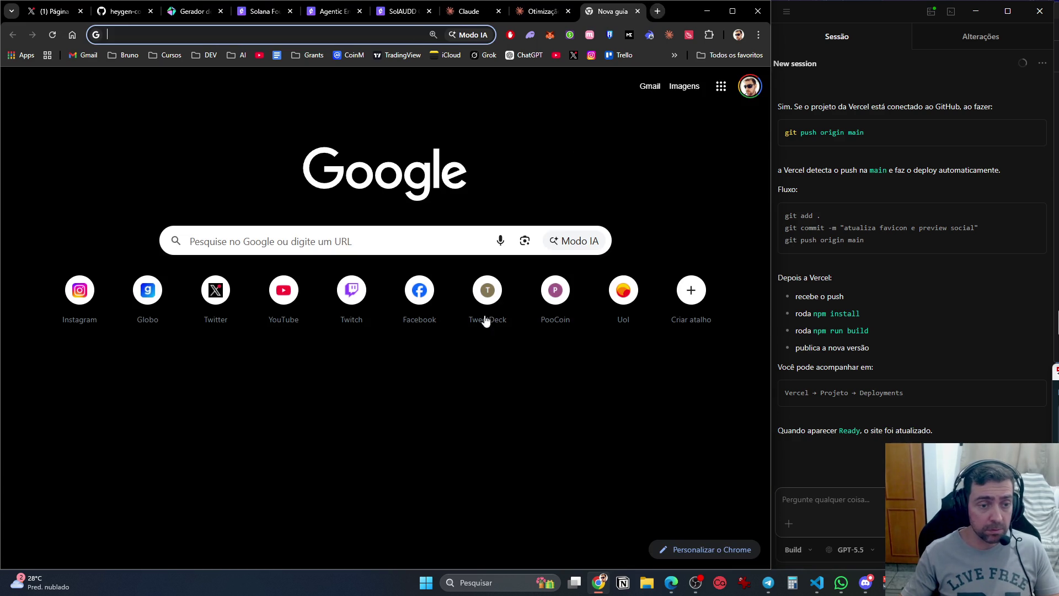
type("x")
key("Return")
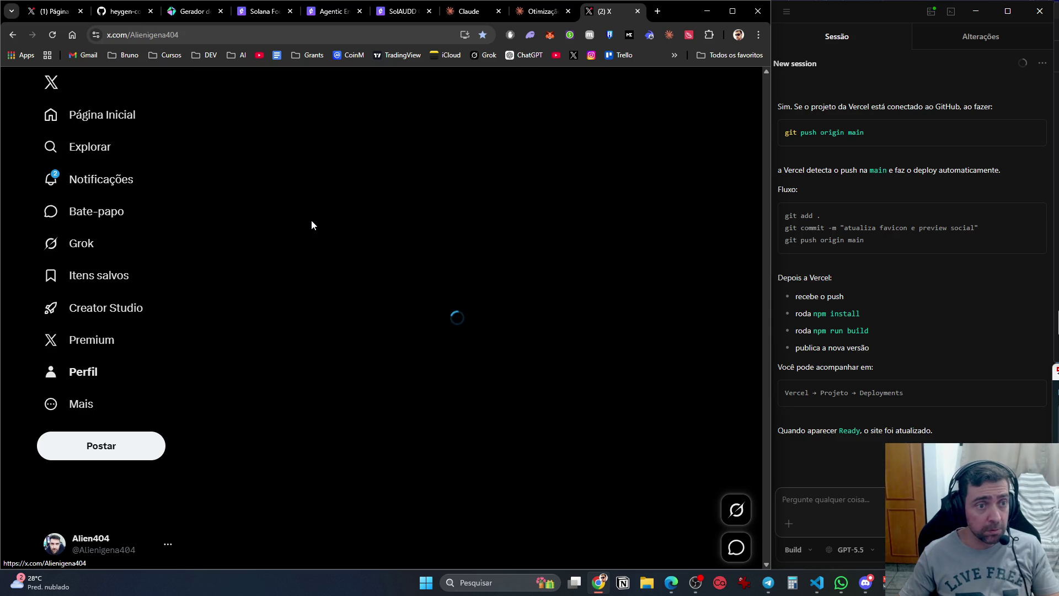
scroll(405, 410, "down", 5)
left_click(428, 253)
left_click(331, 34)
left_click(532, 13)
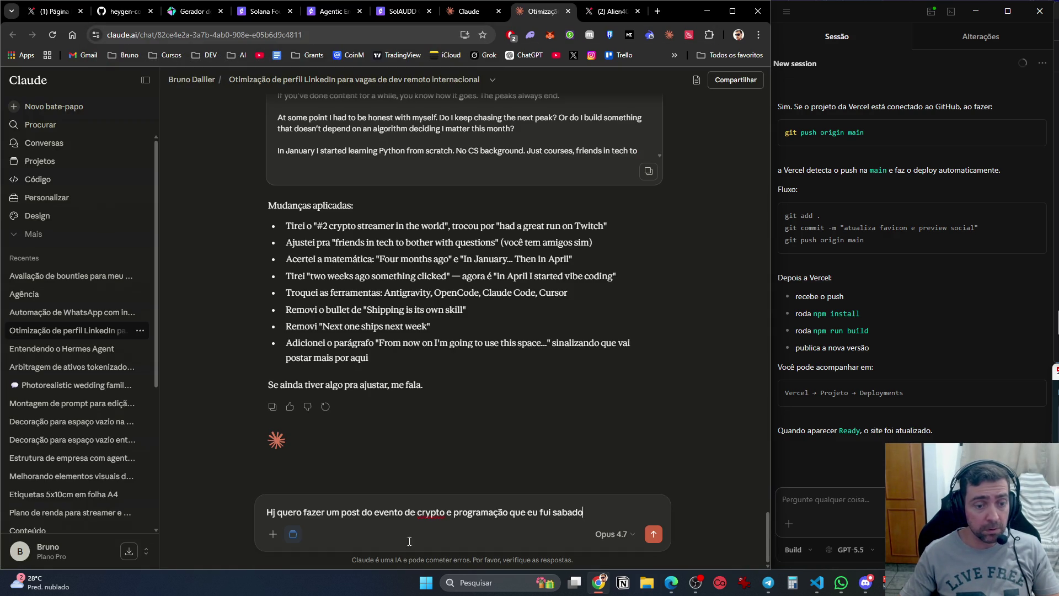
key("ctrl+v")
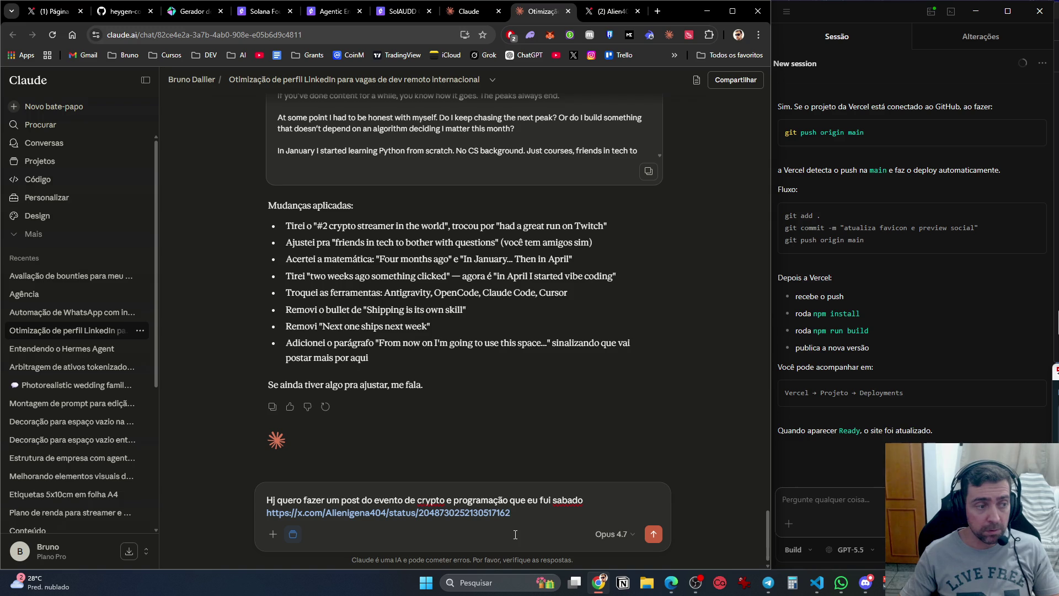
key("Return")
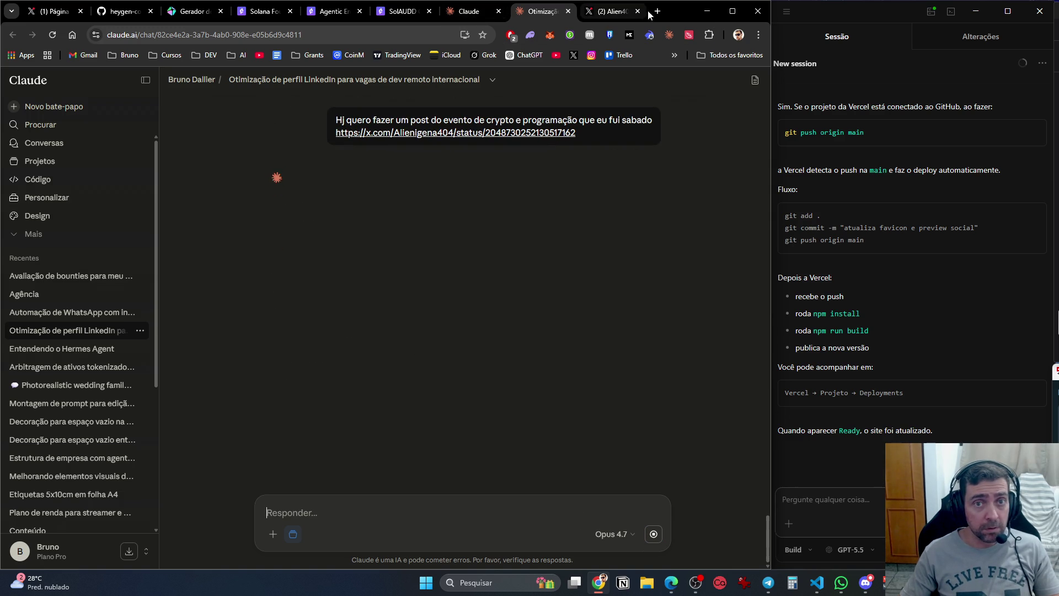
Load LinkedIn and expand the full text of the ParaBuilders Bootcamp post.
left_click(658, 11)
type("linkedin")
key("Return")
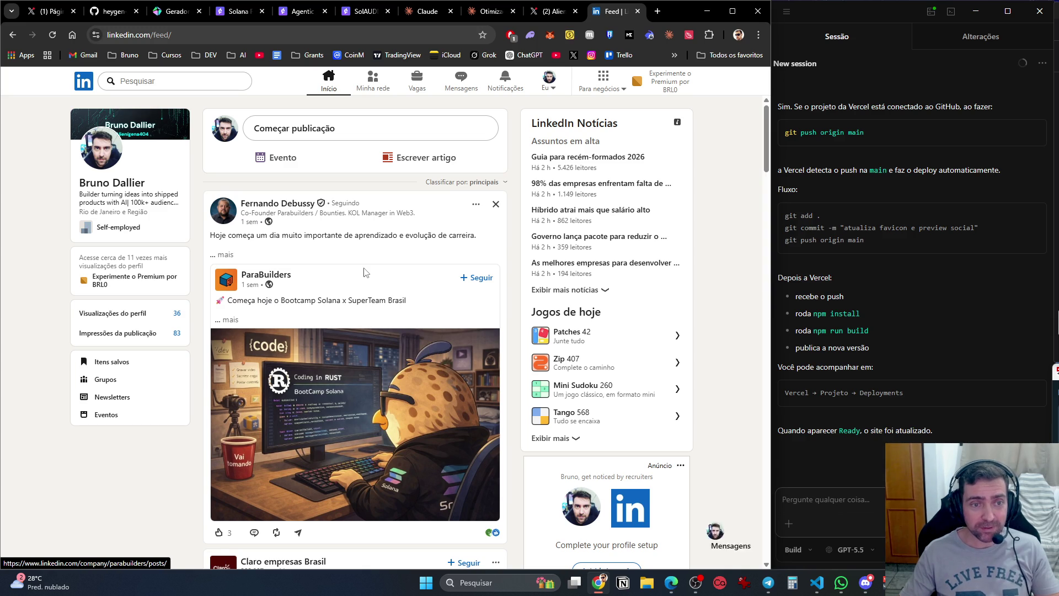
left_click(225, 254)
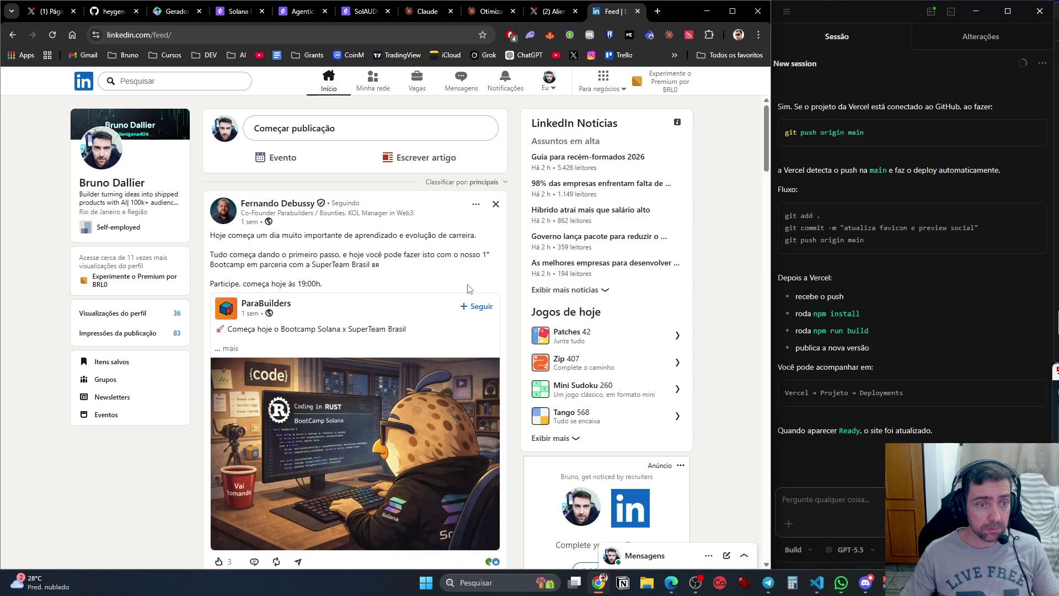
scroll(358, 165, "down", 4)
scroll(359, 166, "up", 2)
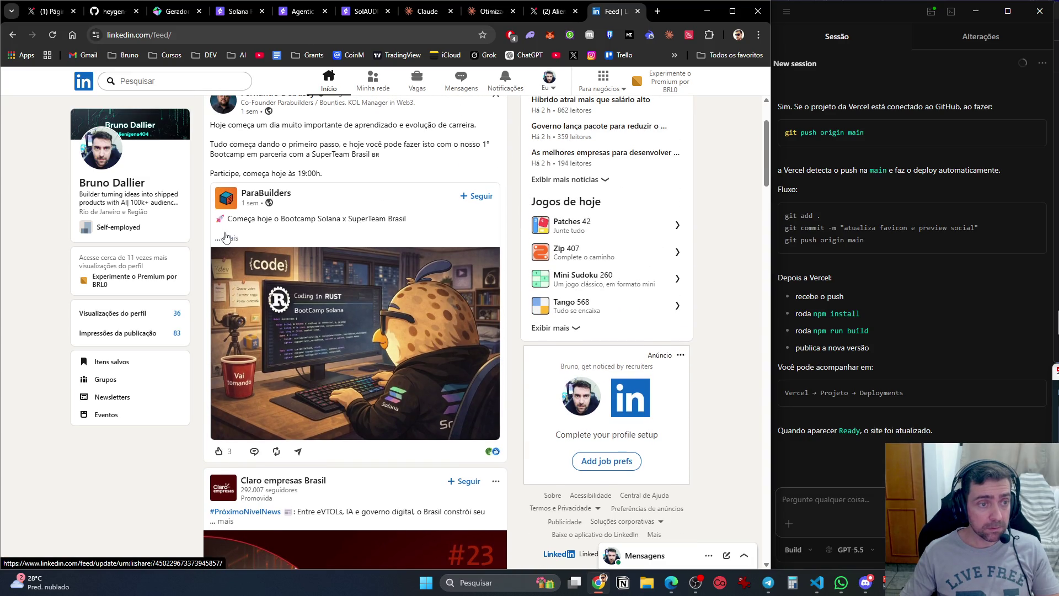
left_click(226, 238)
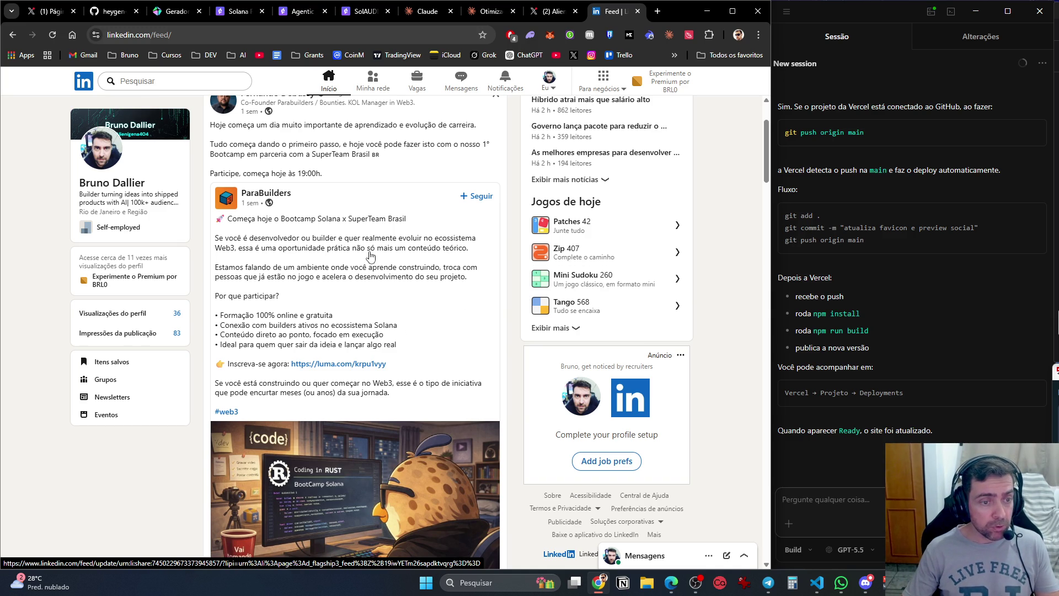
Open the post's luma.com/krpu1vyy sign-up link and switch to the Solana Bootcamp page.
scroll(372, 265, "down", 2)
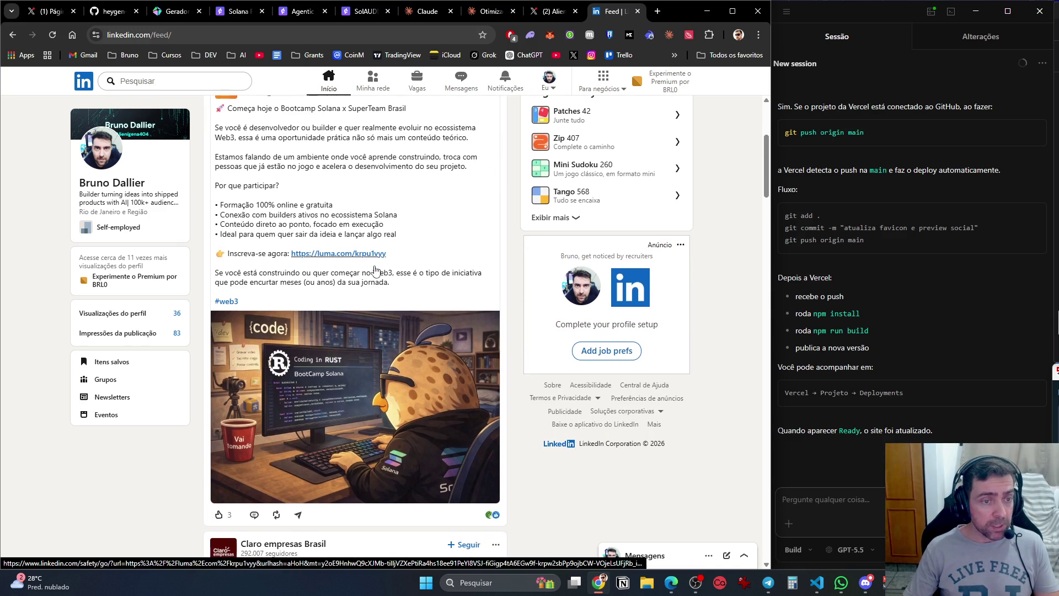
middle_click(362, 257)
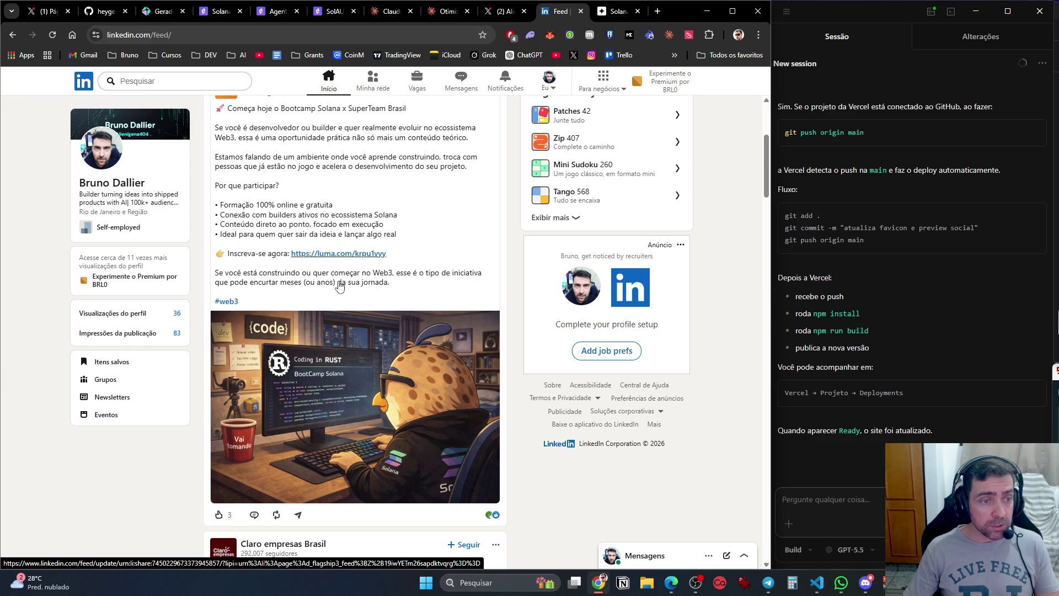
left_click(609, 14)
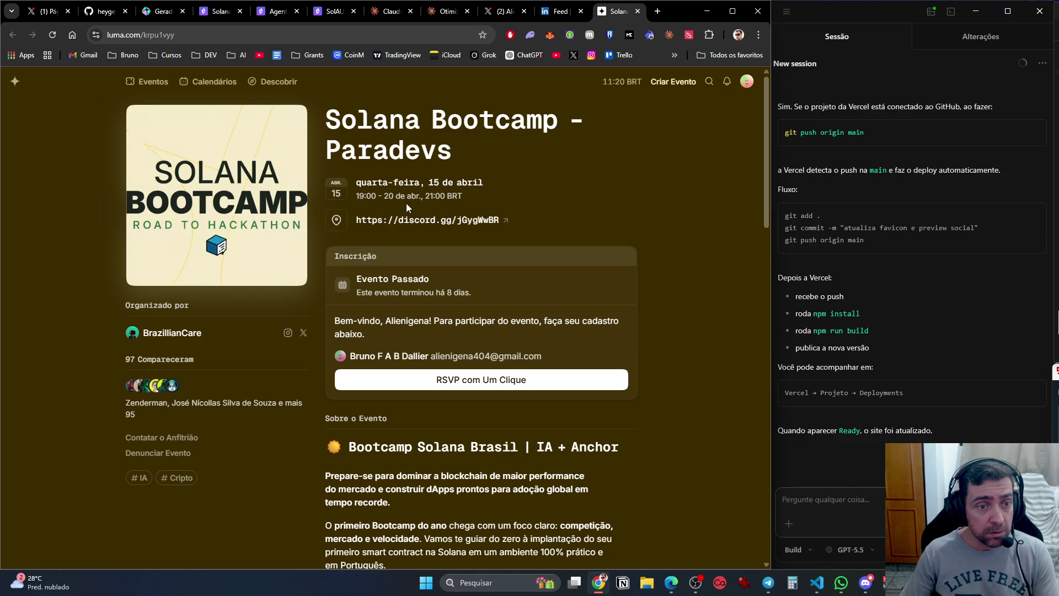
Scroll to Informações Gerais: classes on 15, 17 and 20 April, 19h–21h, free on Discord.
scroll(466, 275, "down", 2)
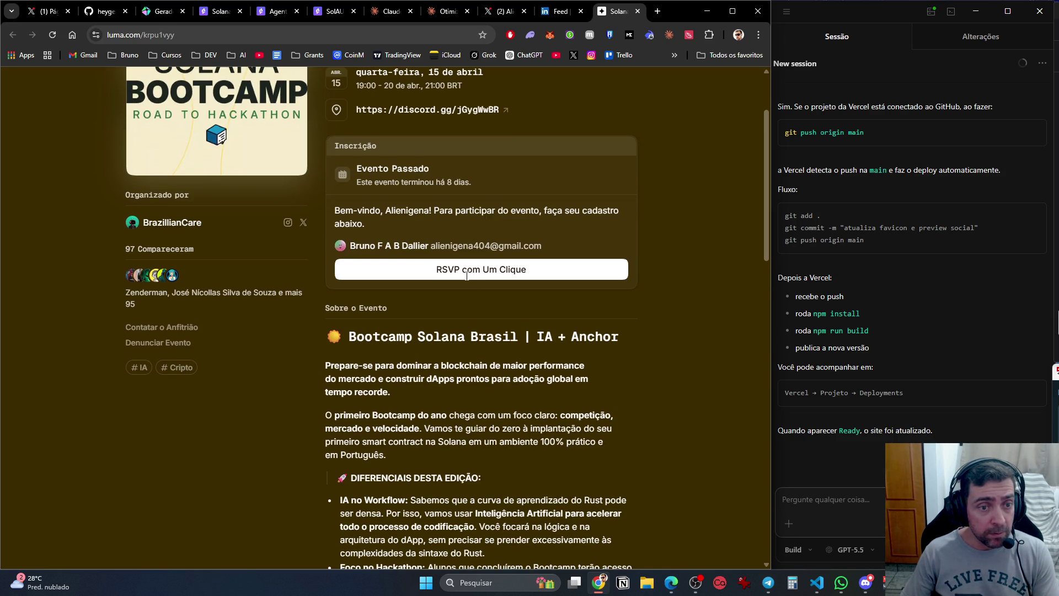
scroll(478, 229, "down", 3)
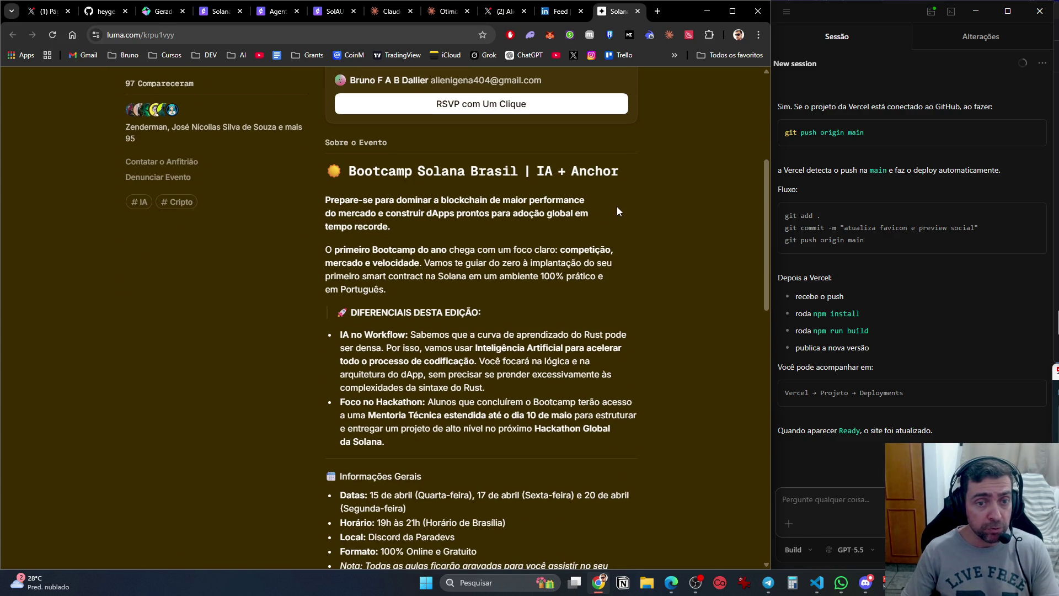
scroll(628, 207, "down", 3)
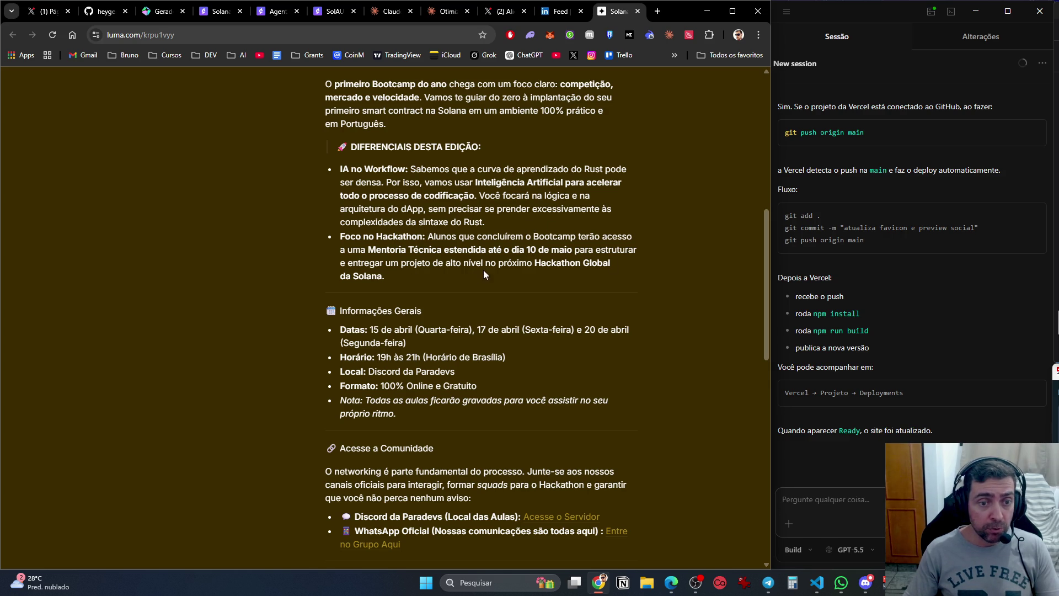
Read the bootcamp description, RSVP with one click, and open the discord.gg location link.
scroll(371, 290, "down", 1)
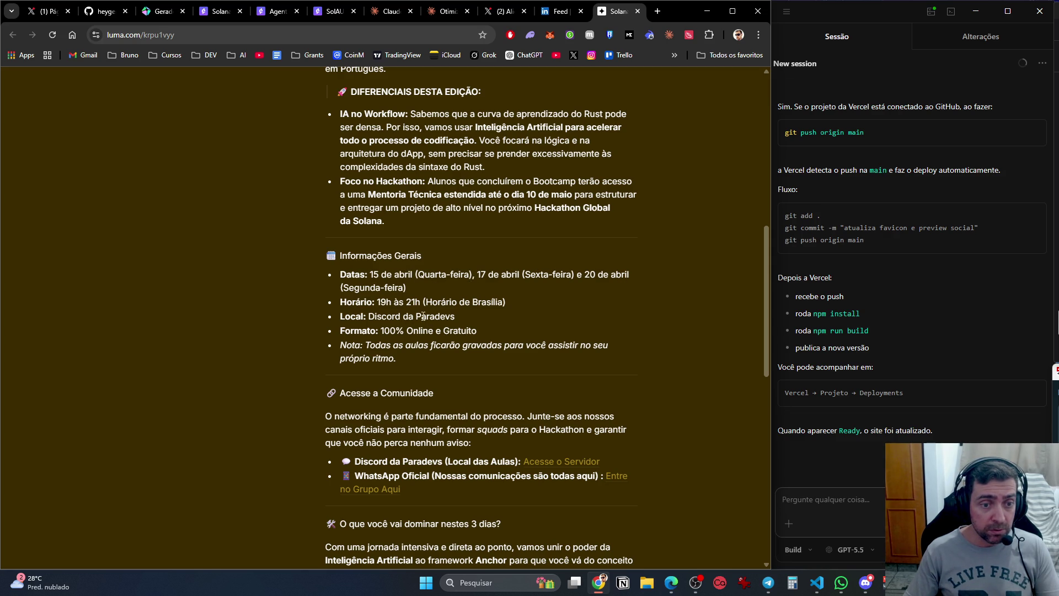
scroll(458, 329, "down", 3)
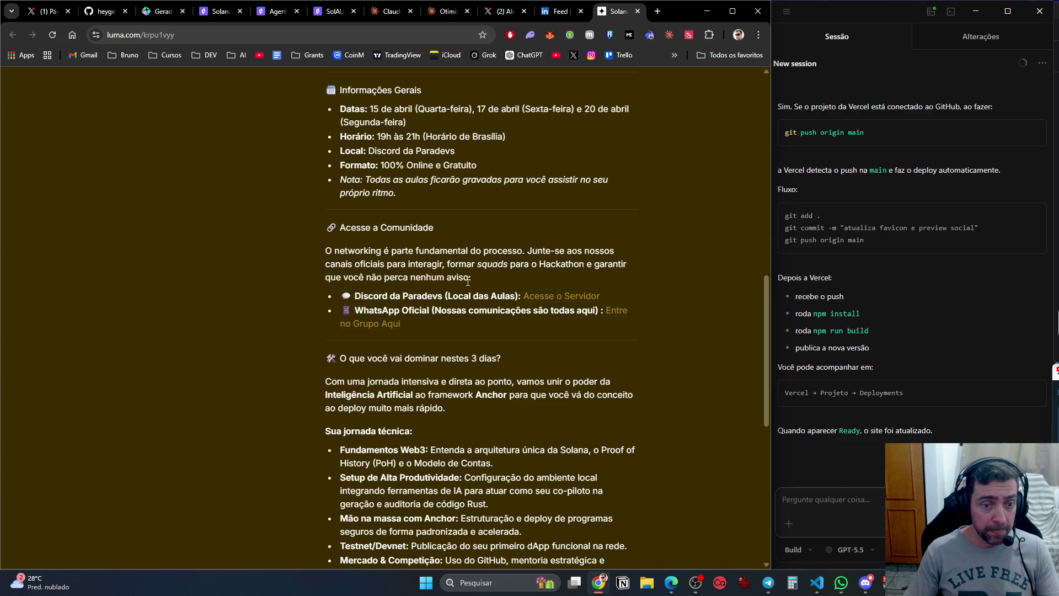
scroll(485, 284, "down", 4)
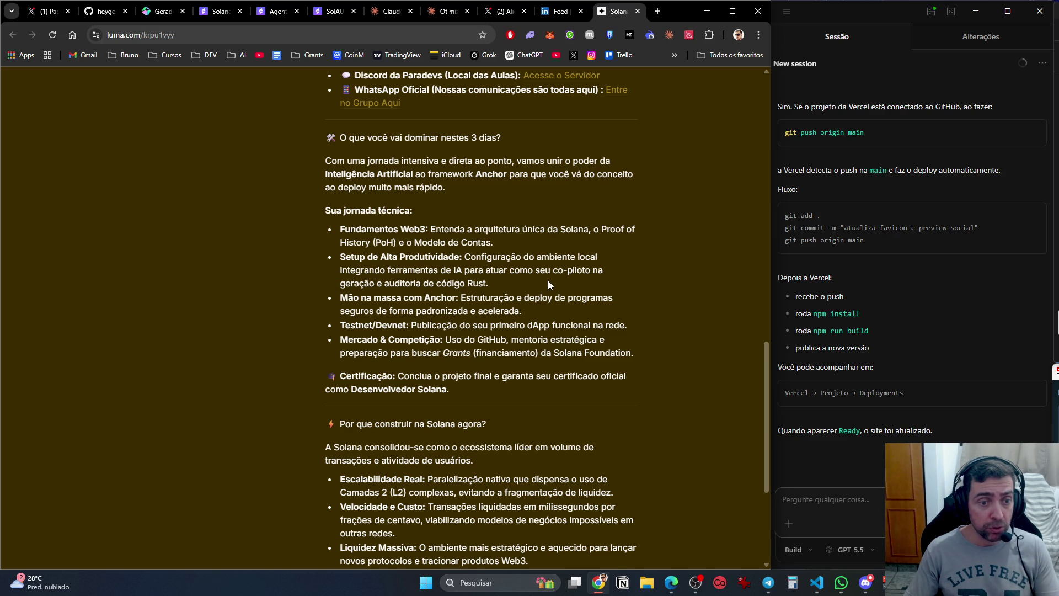
scroll(548, 286, "down", 1)
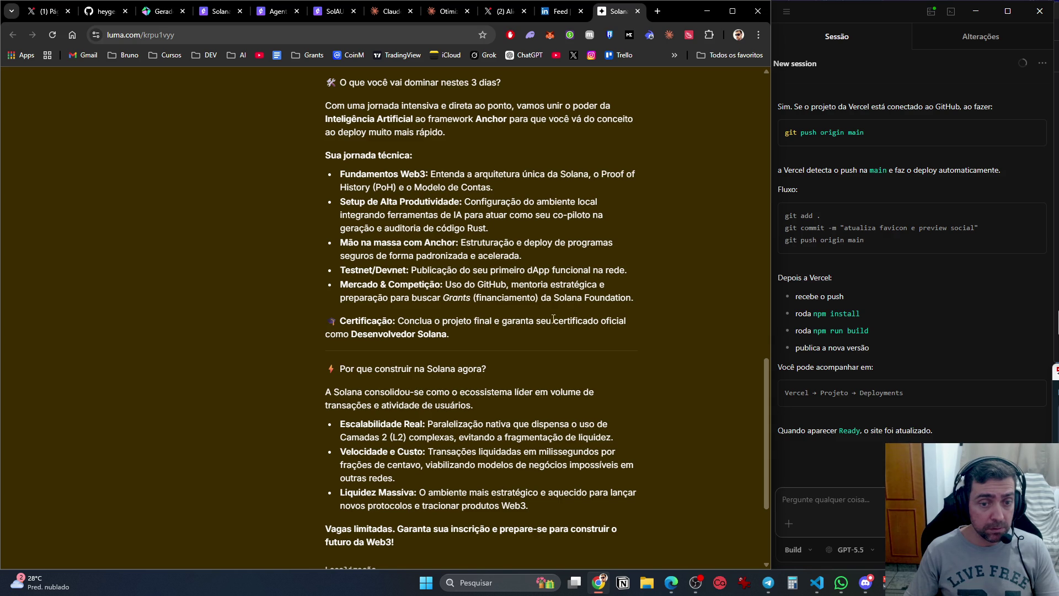
scroll(595, 318, "down", 3)
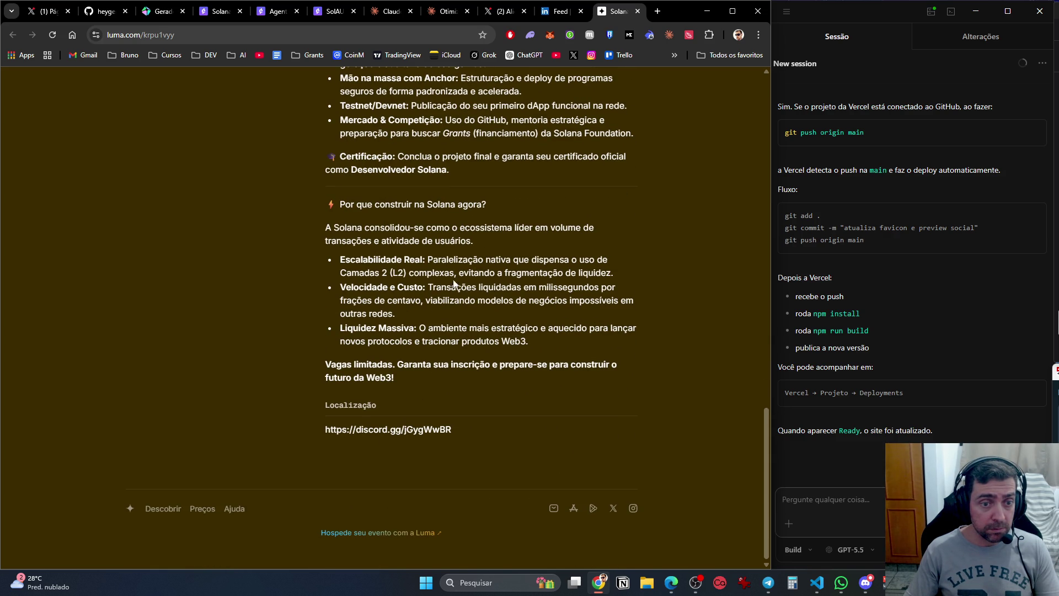
scroll(505, 393, "up", 15)
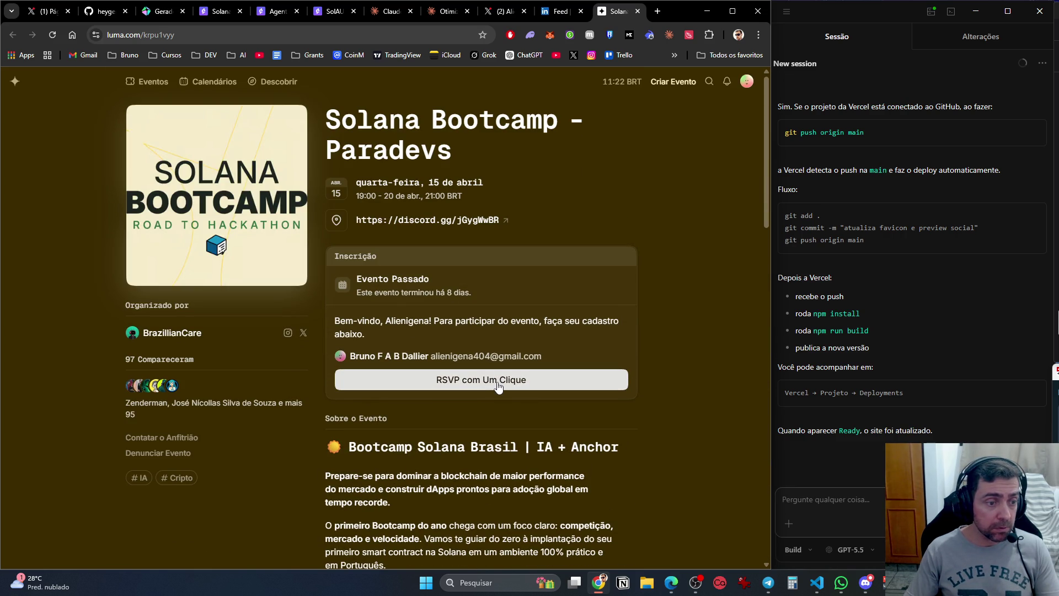
left_click(497, 383)
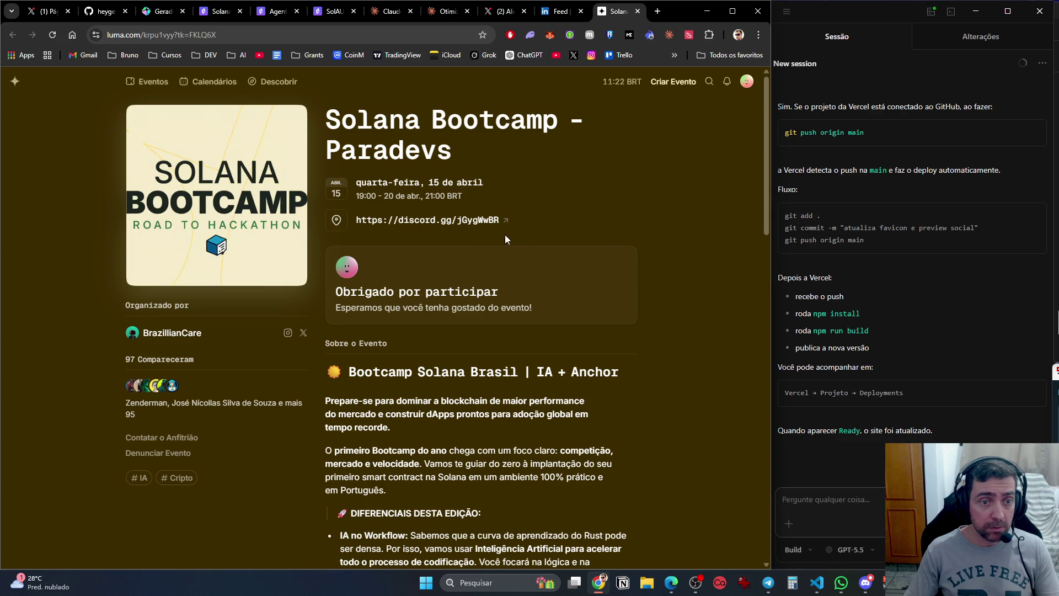
left_click(488, 220)
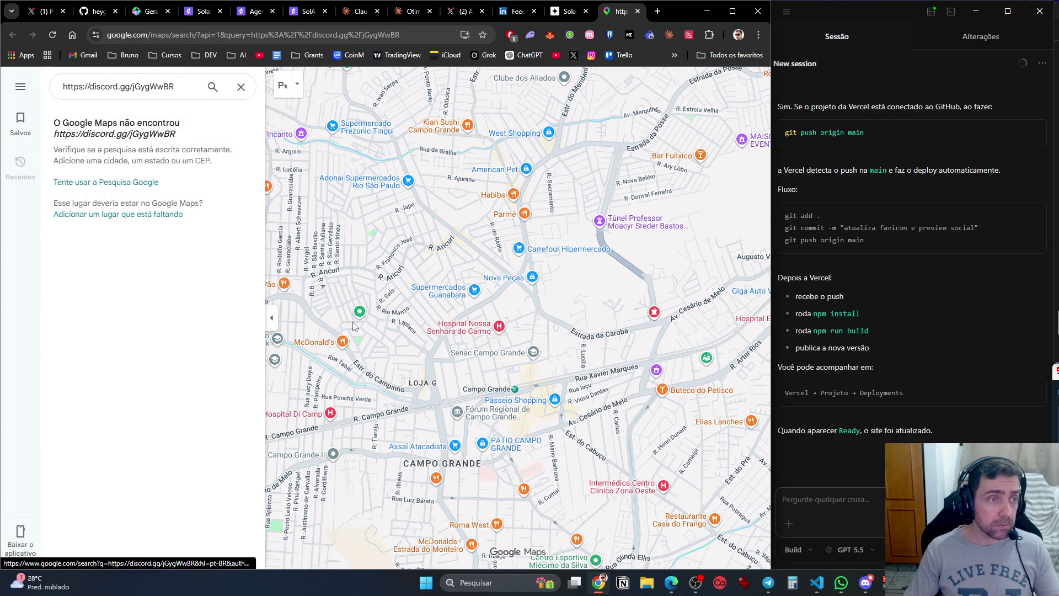
Load the pasted Discord invite link, find it invalid, and close that tab.
left_click(165, 87)
left_click(370, 35)
type("https://discord.gg/jGygWwBR")
key("Return")
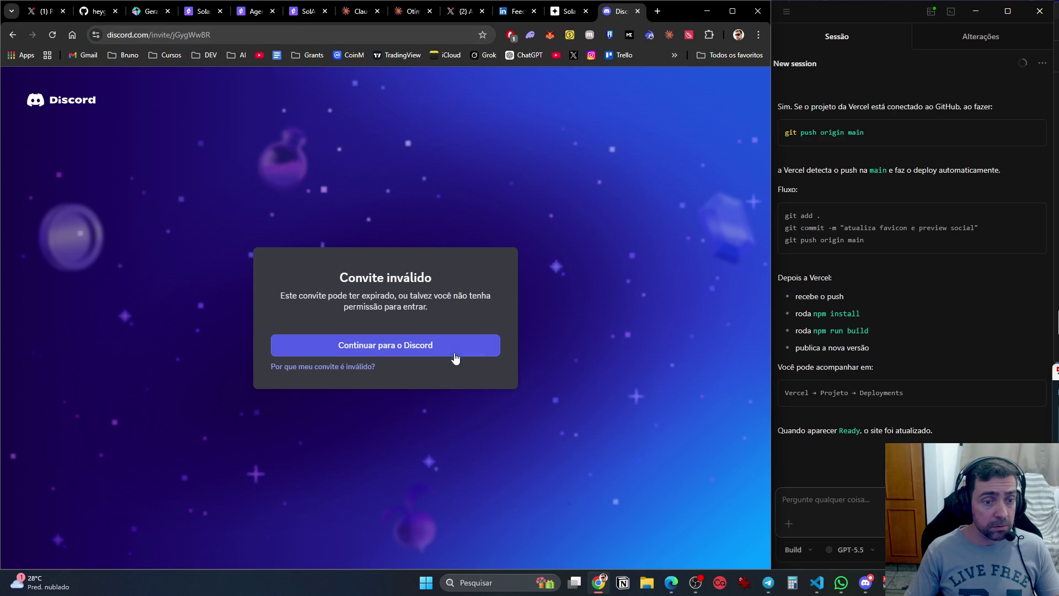
left_click(637, 11)
Search the Discord desktop app's quick switcher for a 'para' server.
left_click(818, 505)
left_click(865, 583)
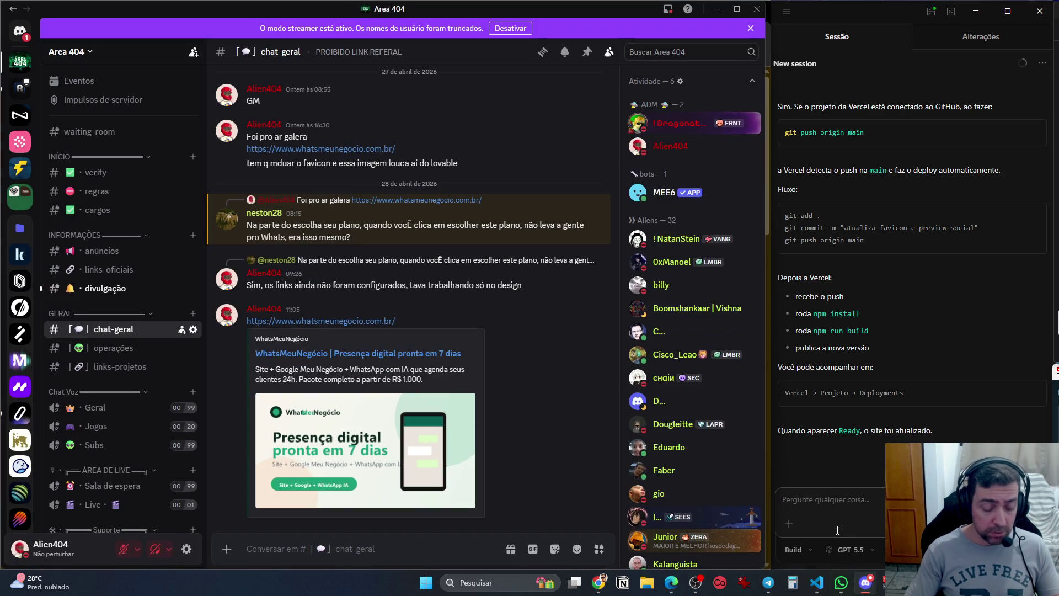
key("ctrl+k")
type("*para")
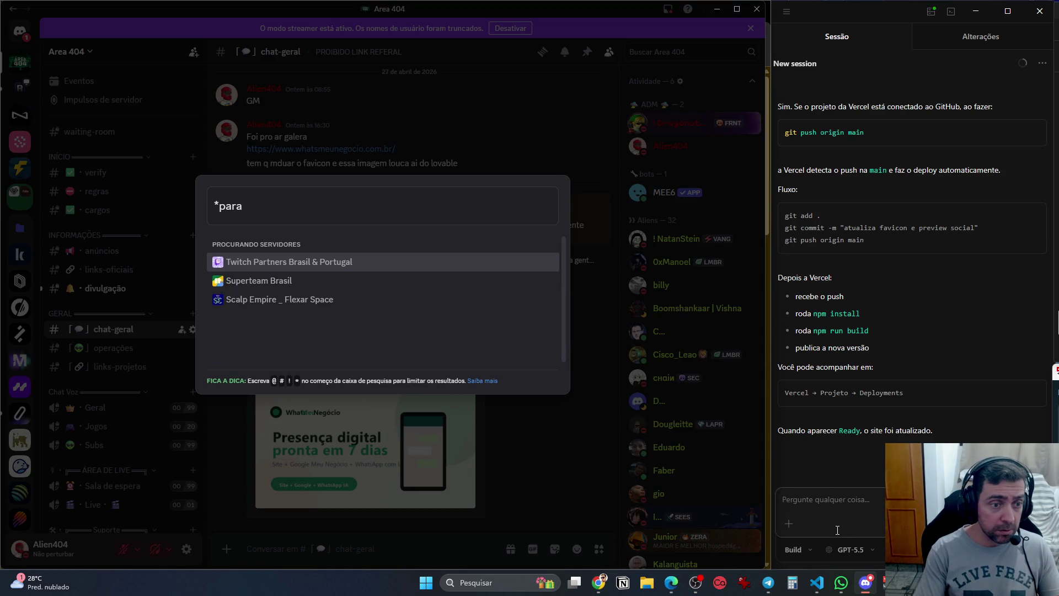
key("alt+Tab")
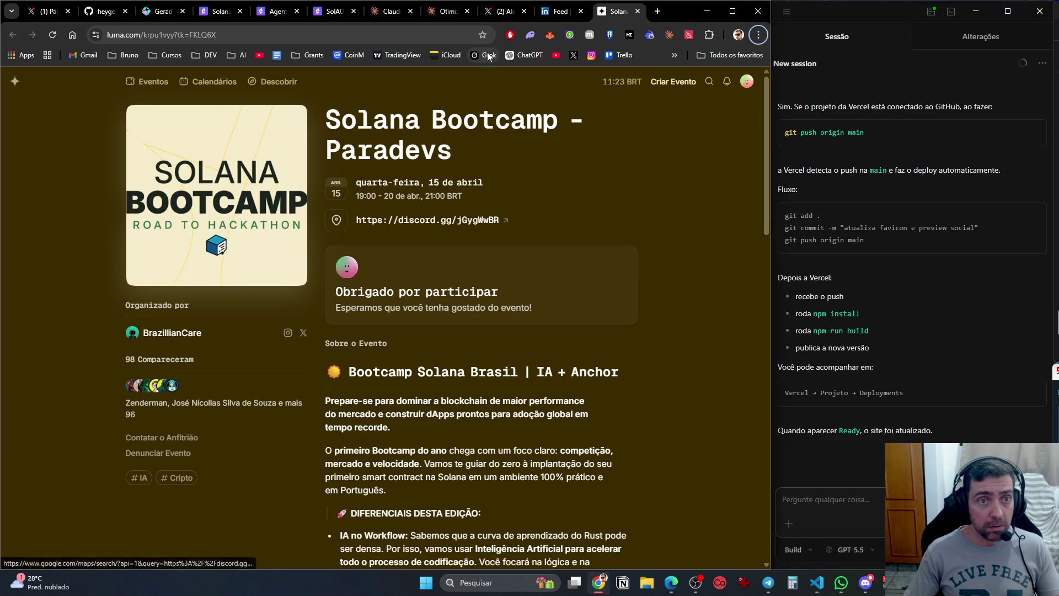
Retry the Discord invite in a new tab and close it when it proves invalid.
left_click(657, 11)
type("https://discord.gg/jGygWwBR")
key("Return")
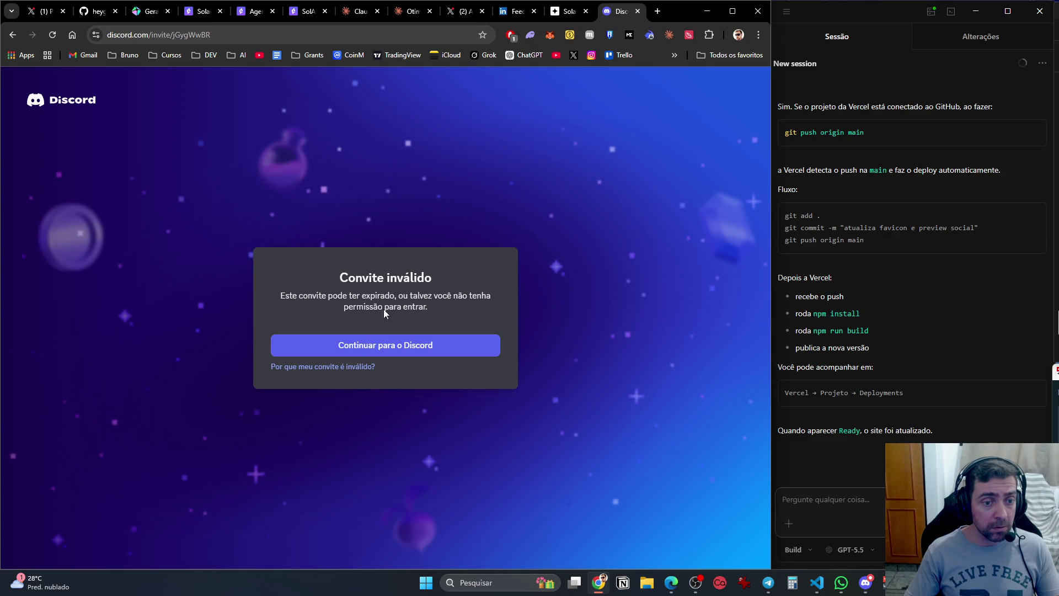
left_click(638, 11)
Open the organizer's X profile in a background tab from Luma, then return to the LinkedIn feed.
scroll(600, 121, "down", 10)
scroll(601, 256, "down", 2)
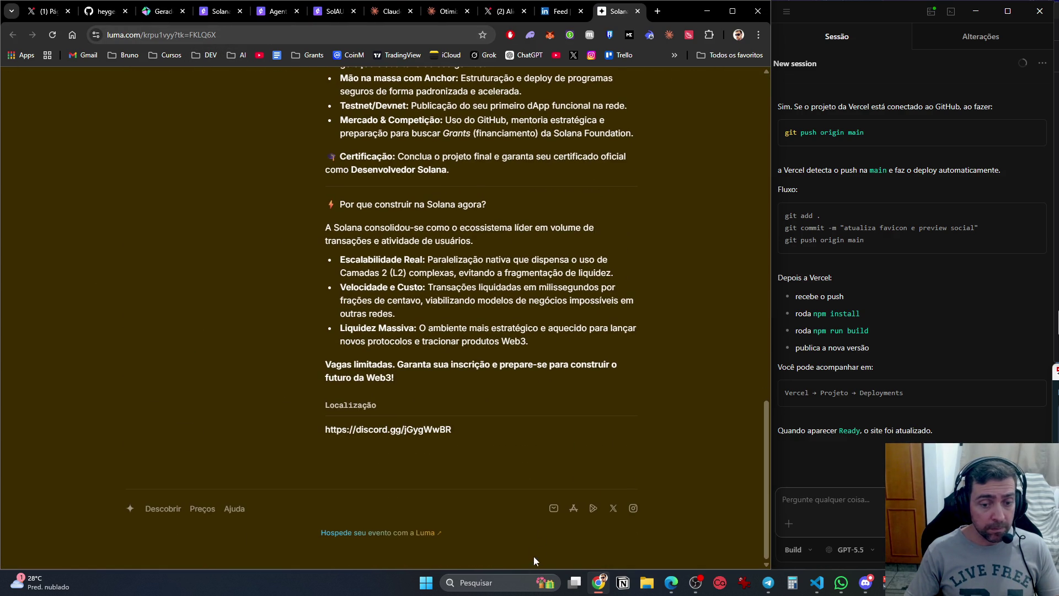
scroll(438, 236, "up", 20)
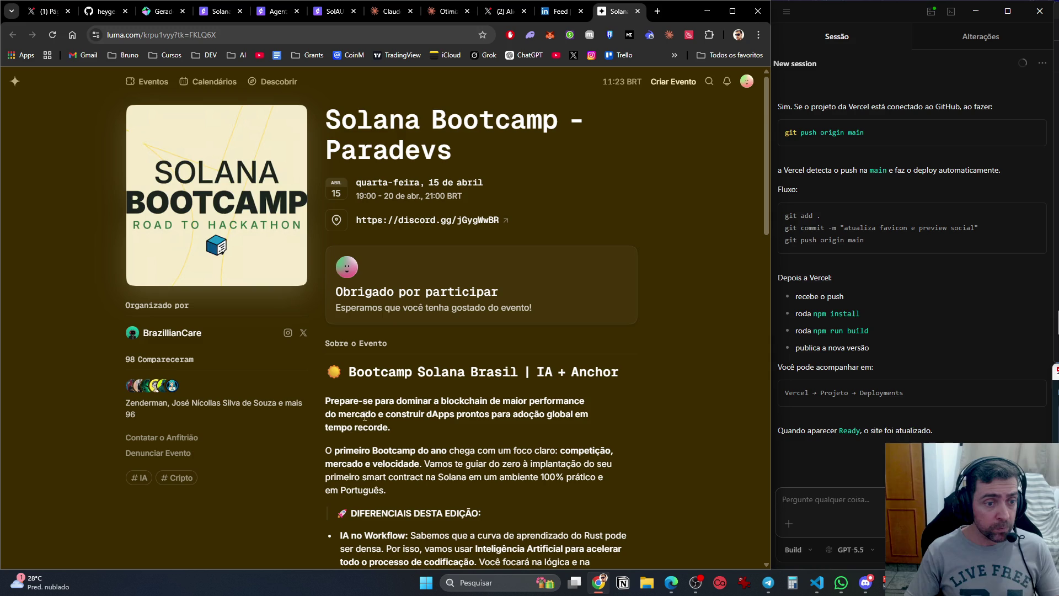
mouse_move(291, 334)
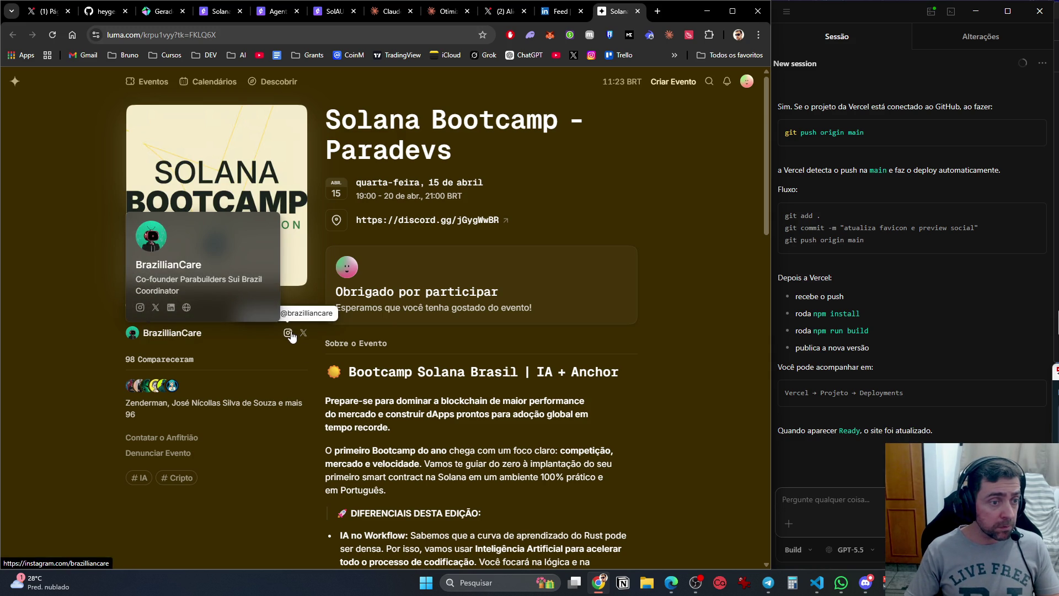
middle_click(304, 332)
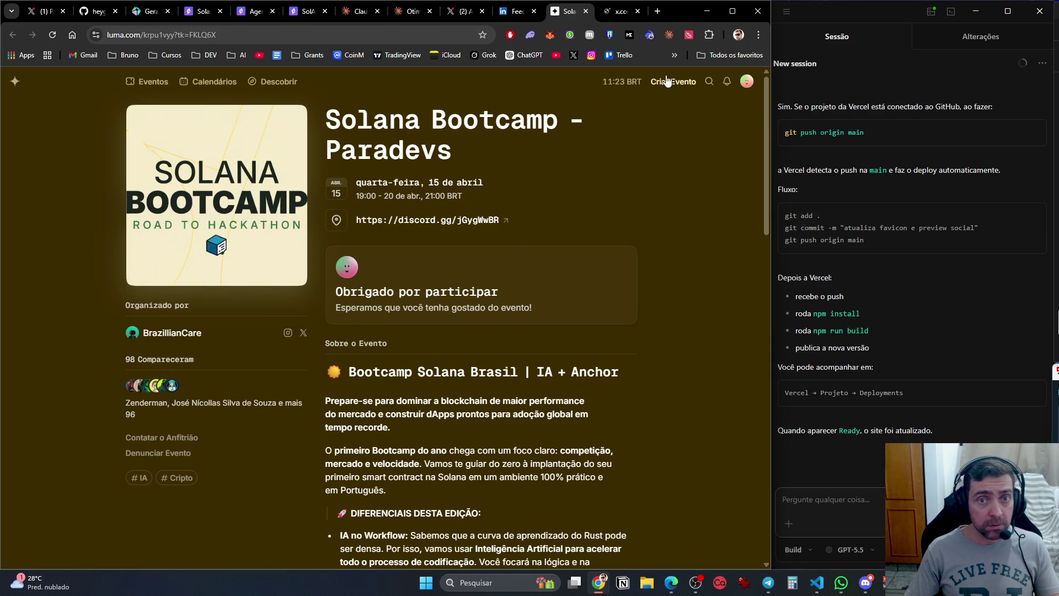
left_click(516, 11)
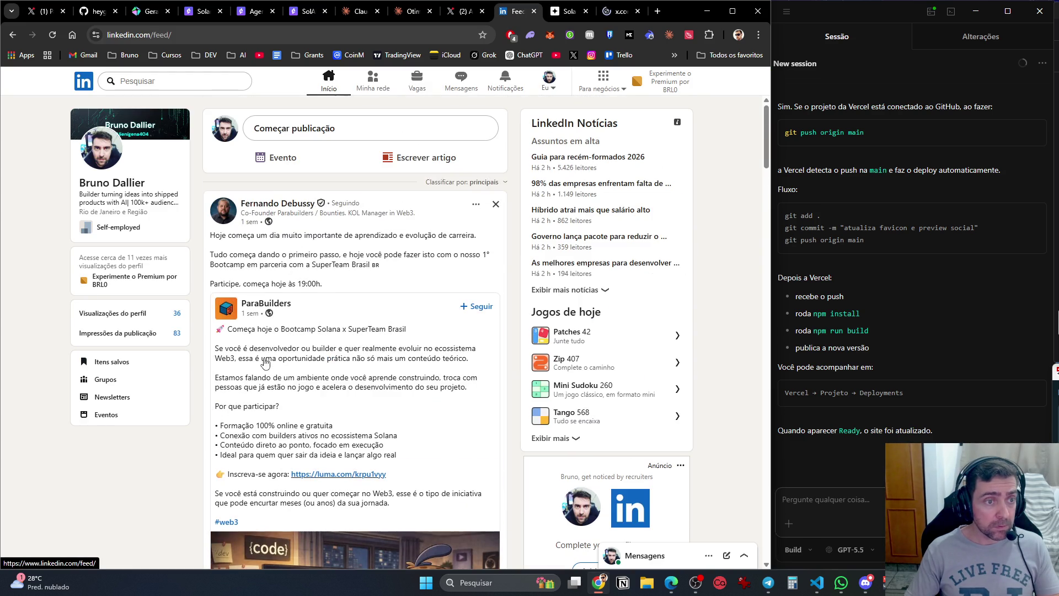
Open the ParaBuilders company page in a background tab from the feed.
scroll(275, 276, "down", 5)
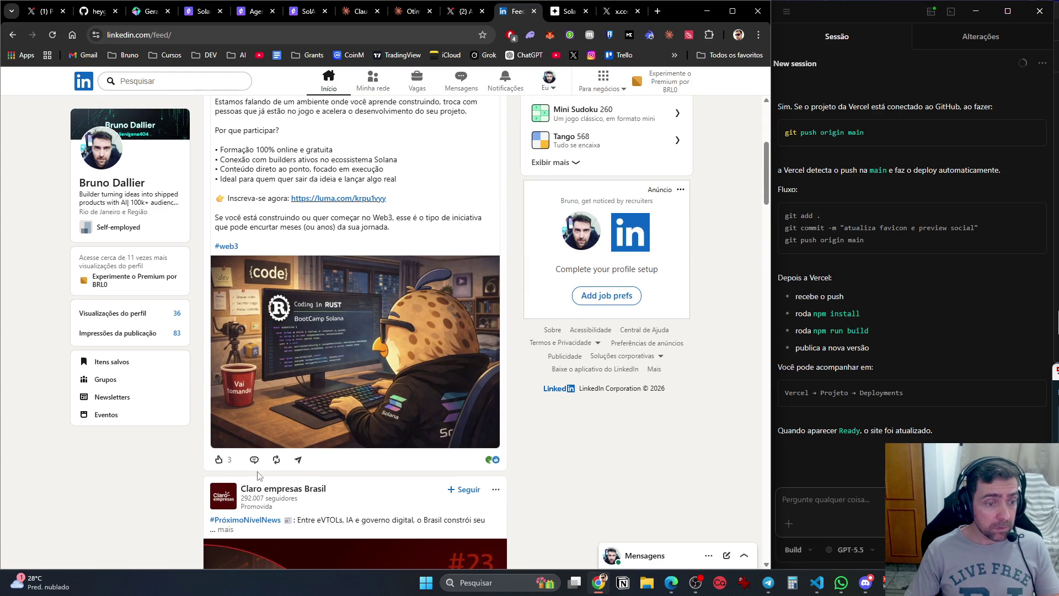
scroll(282, 406, "up", 3)
scroll(282, 406, "down", 4)
scroll(281, 407, "up", 3)
middle_click(276, 140)
Post the comment 'Me inscrevi' on the Solana bootcamp post.
scroll(298, 307, "down", 4)
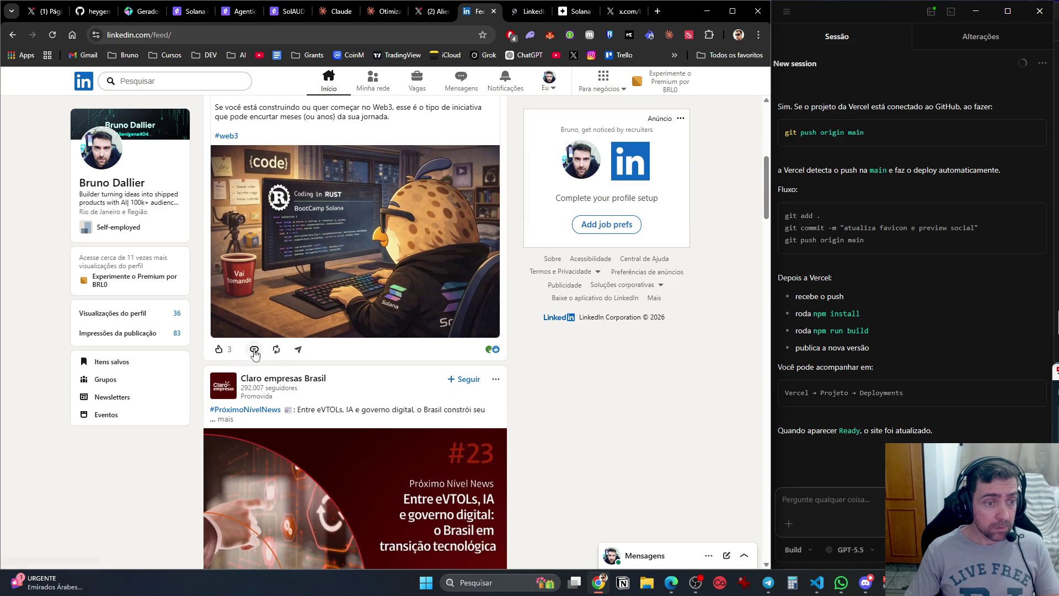
left_click(254, 351)
type("Me inscrevi")
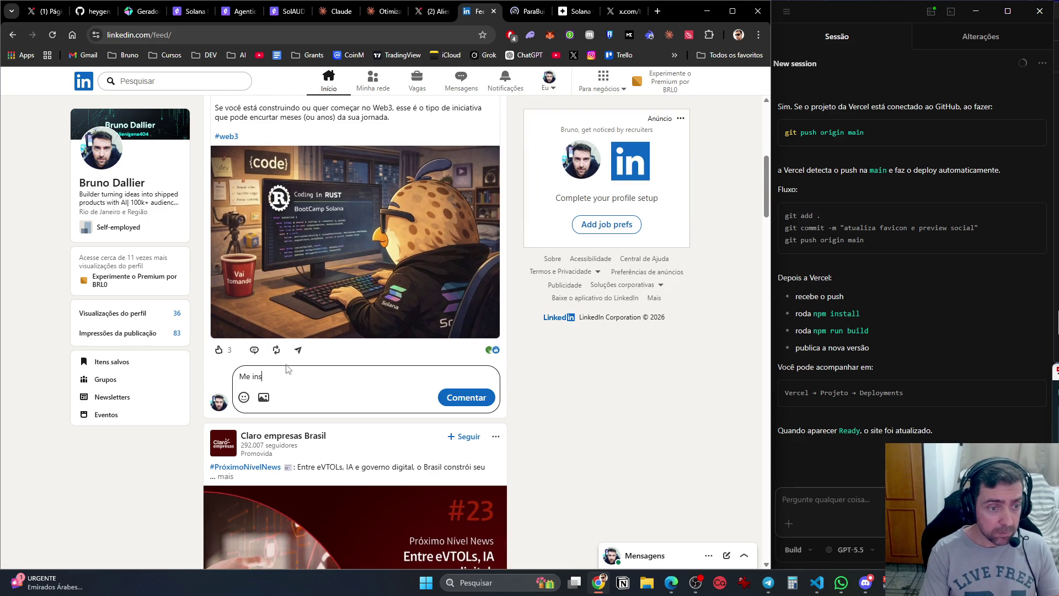
key("Return")
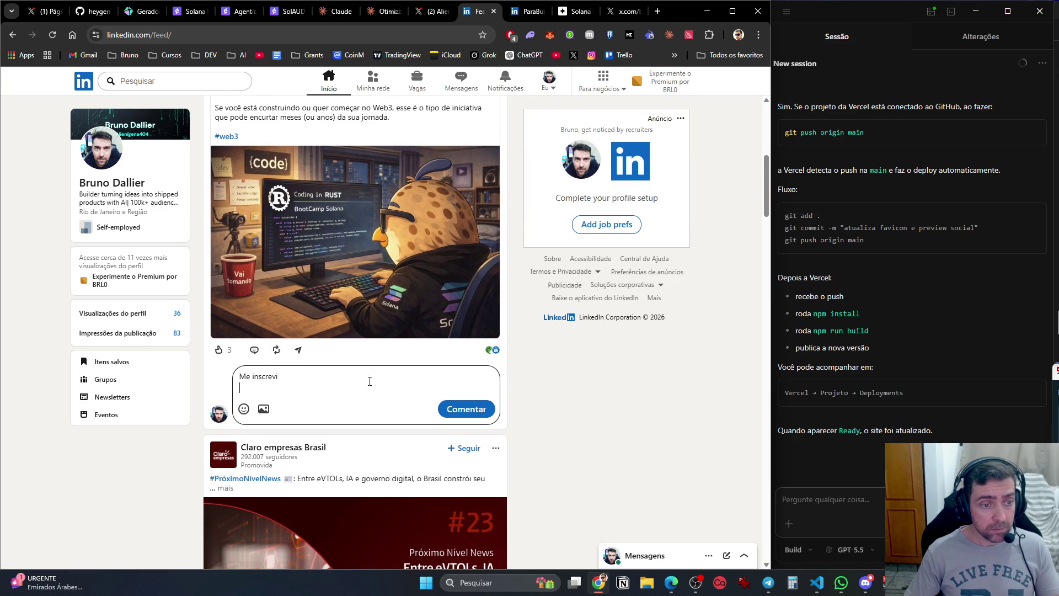
type(". o link")
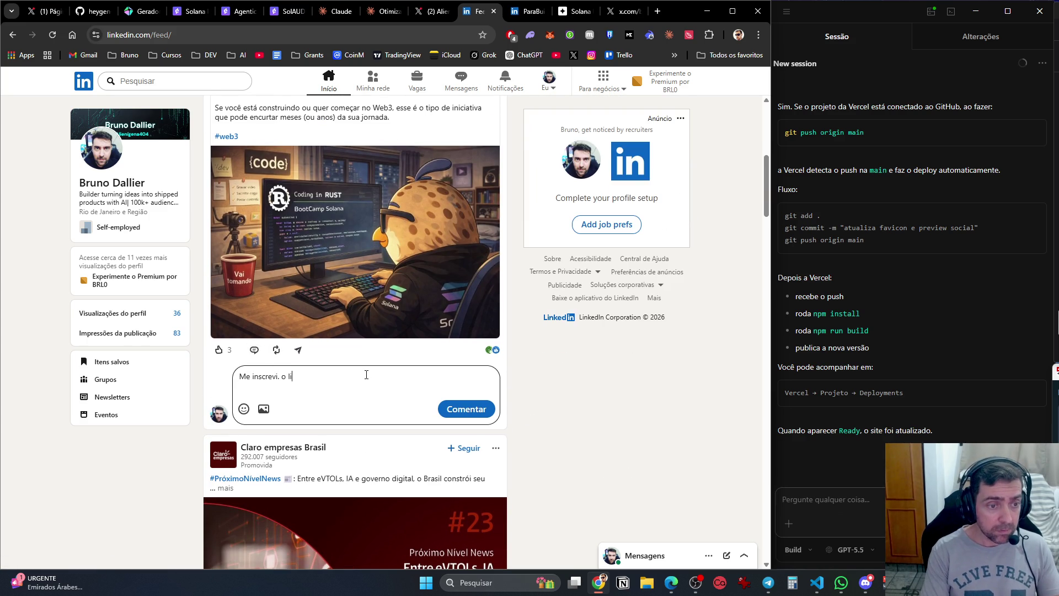
key("BackSpace")
key("BackSpace")
key("BackSpace")
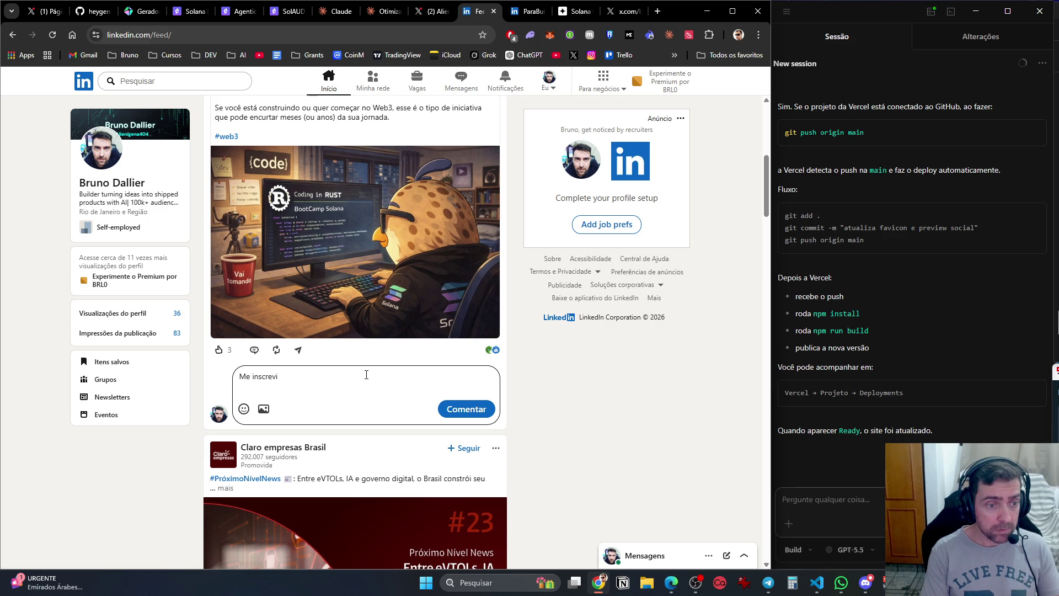
left_click(466, 409)
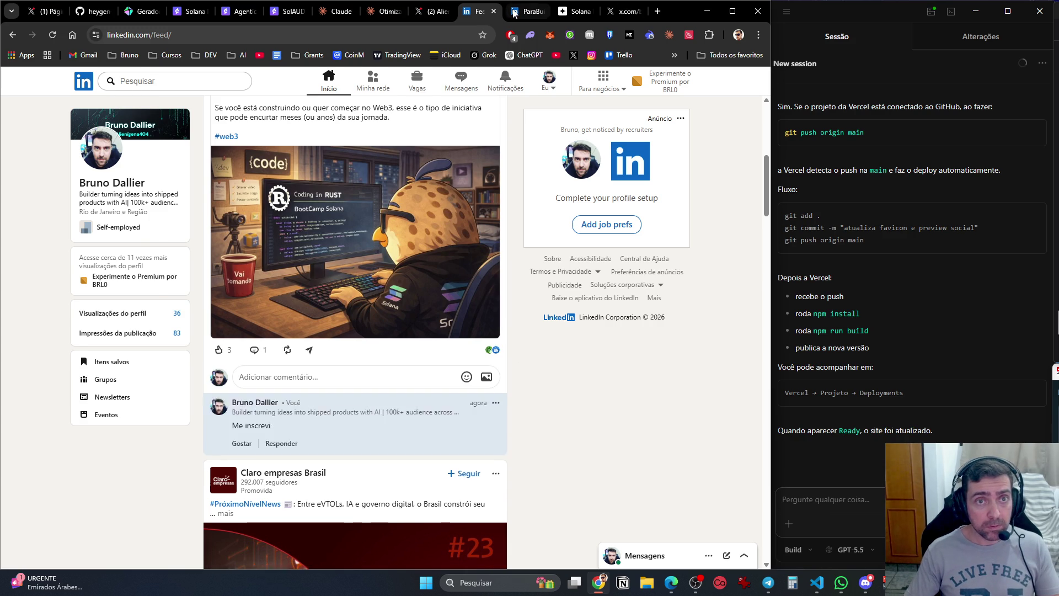
left_click(515, 13)
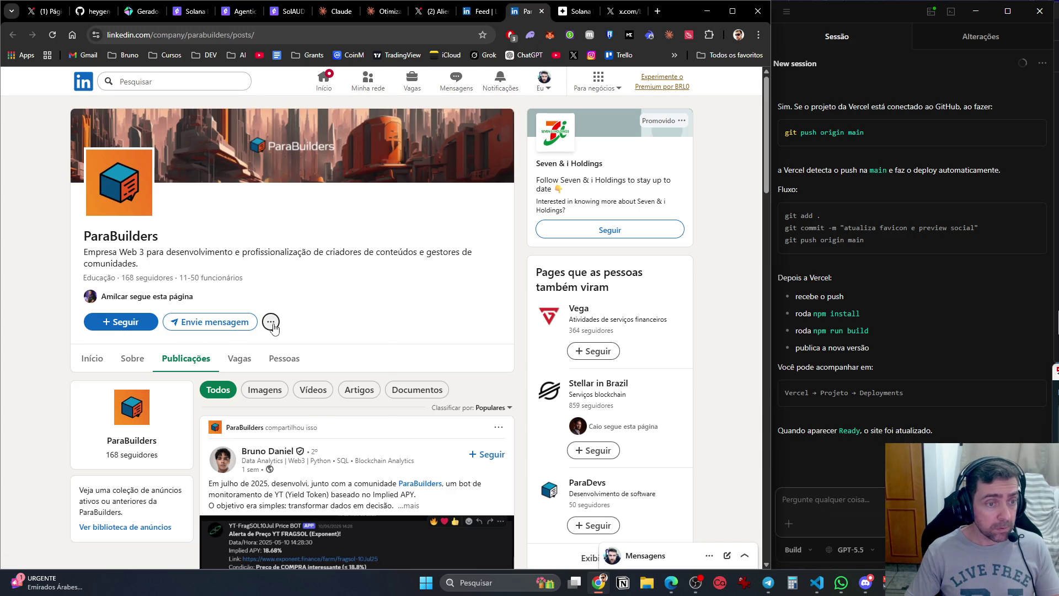
Follow ParaBuilders, dismiss the confirmation with Agora não, and close the page back to Luma.
left_click(272, 325)
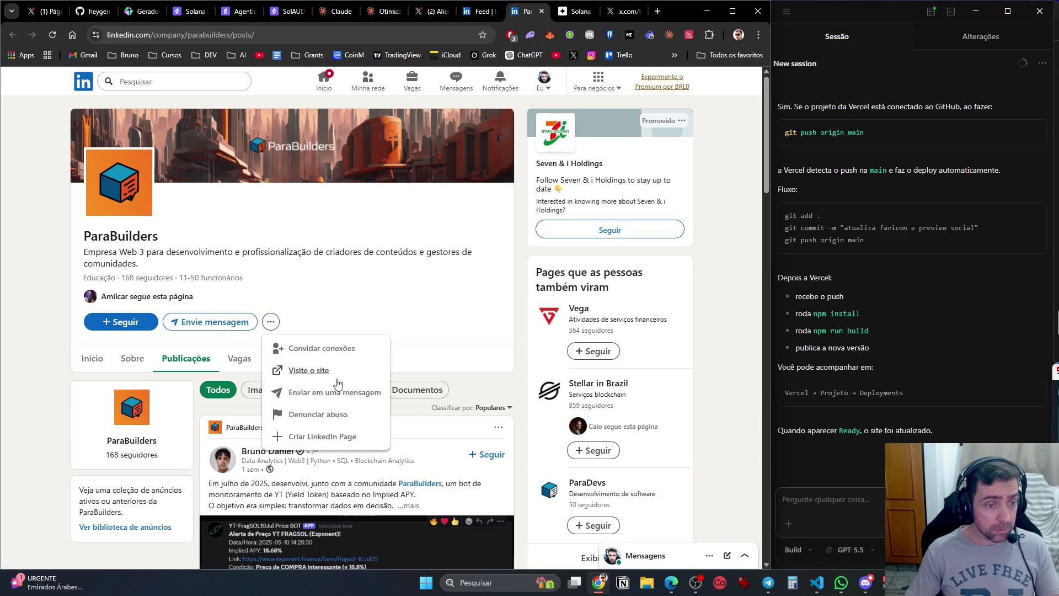
left_click(107, 324)
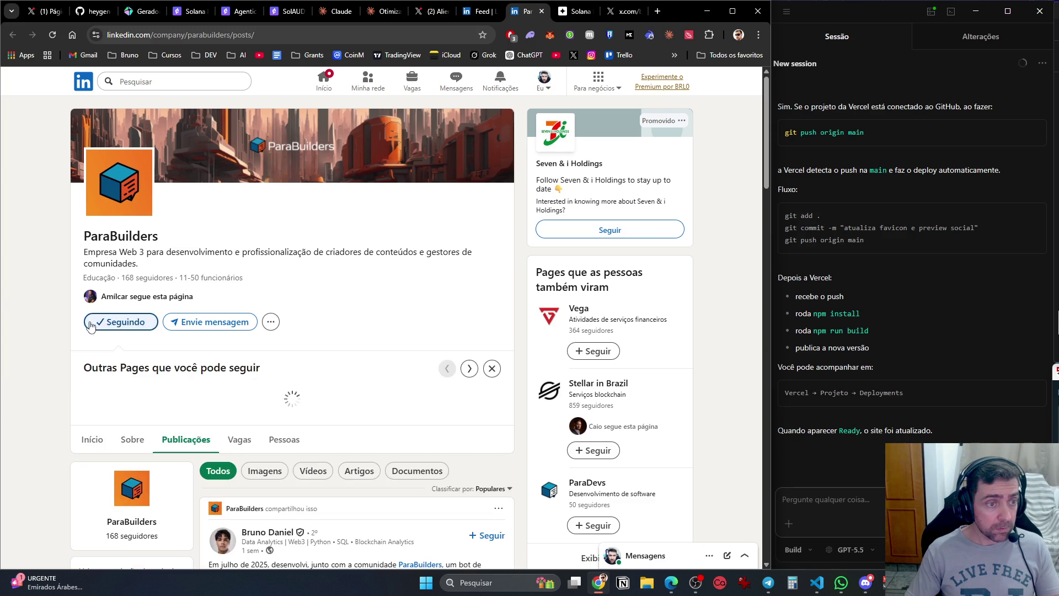
left_click(392, 266)
scroll(392, 268, "down", 7)
scroll(603, 217, "down", 8)
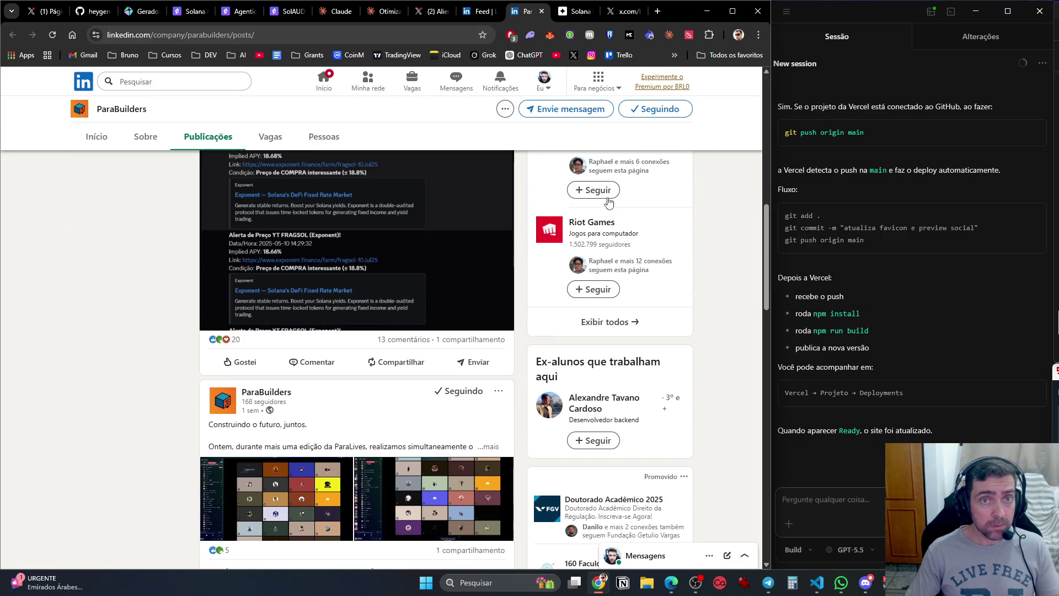
left_click(542, 11)
left_click(564, 13)
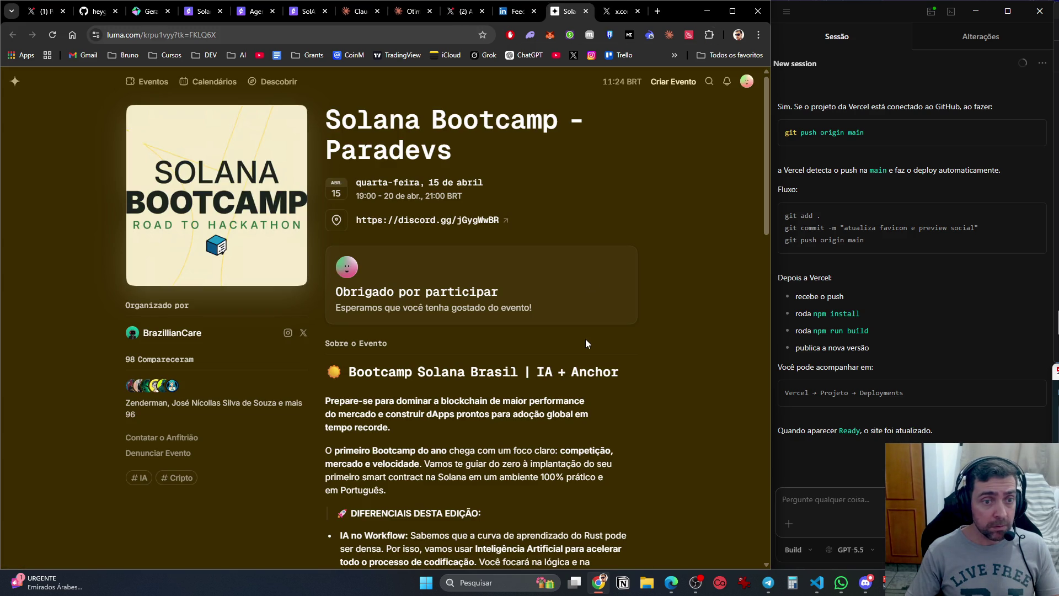
Take a region screenshot of the Solana Bootcamp event header, then close the Luma tab.
scroll(585, 336, "down", 4)
scroll(593, 340, "up", 4)
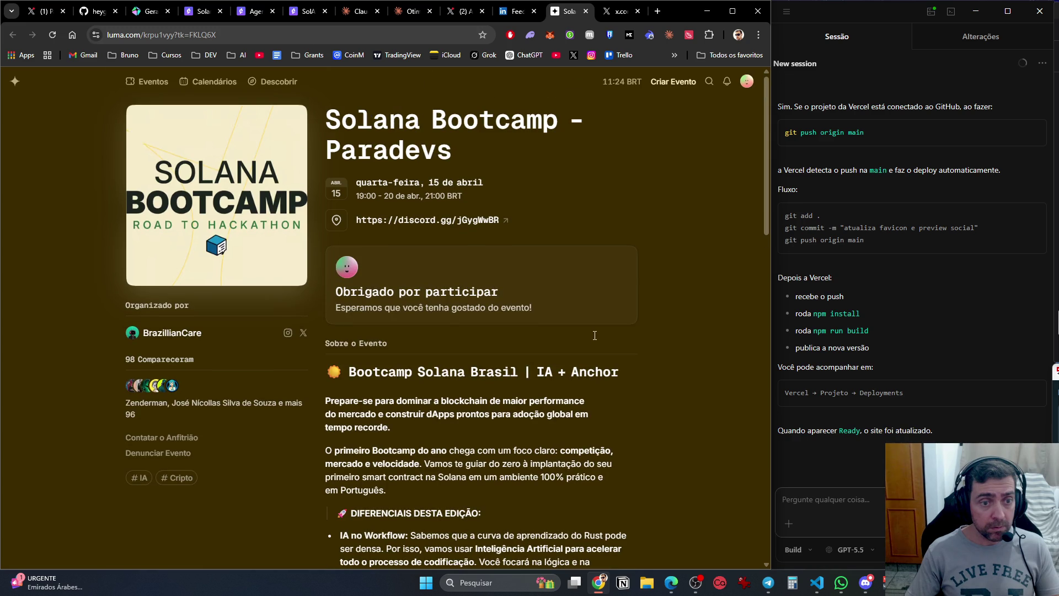
key("super+shift+s")
mouse_move(680, 327)
left_mouse_down()
mouse_move(36, 99)
mouse_move(70, 66)
left_mouse_up()
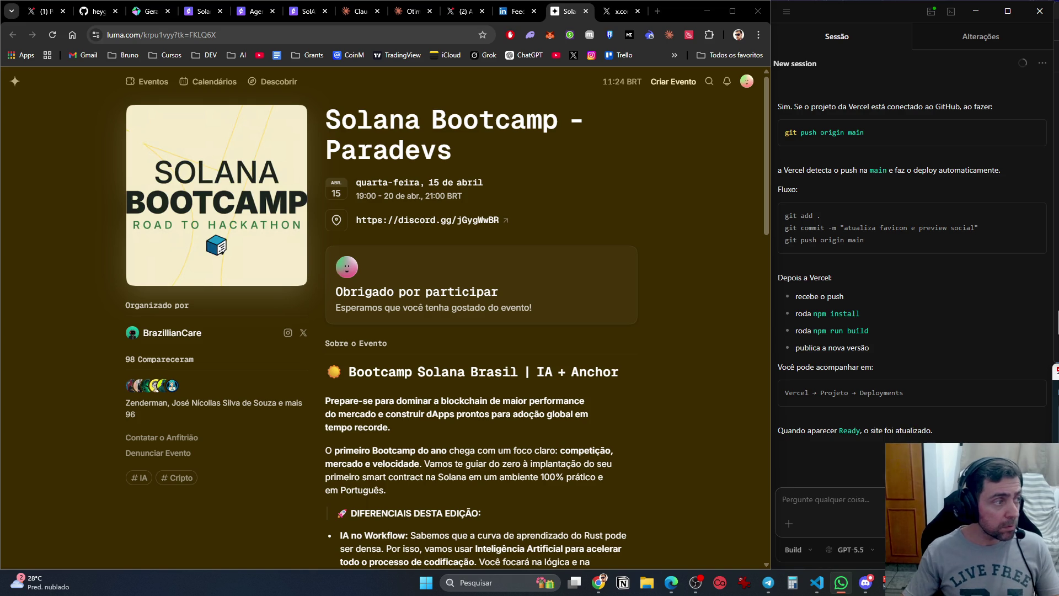
left_click(658, 126)
left_click(586, 11)
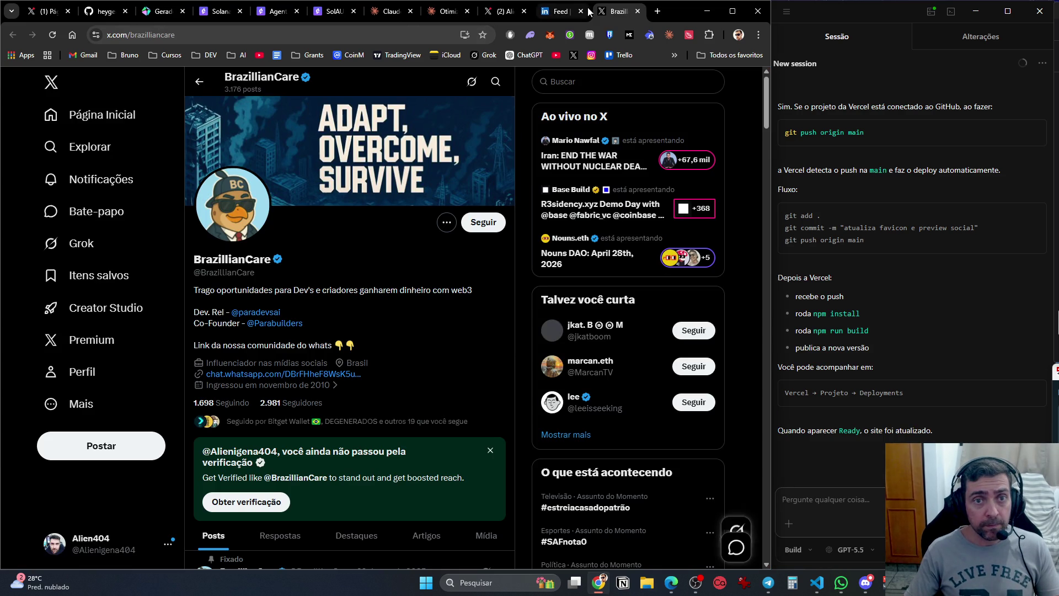
Follow BrazillianCare on X and close its profile page.
left_click(484, 221)
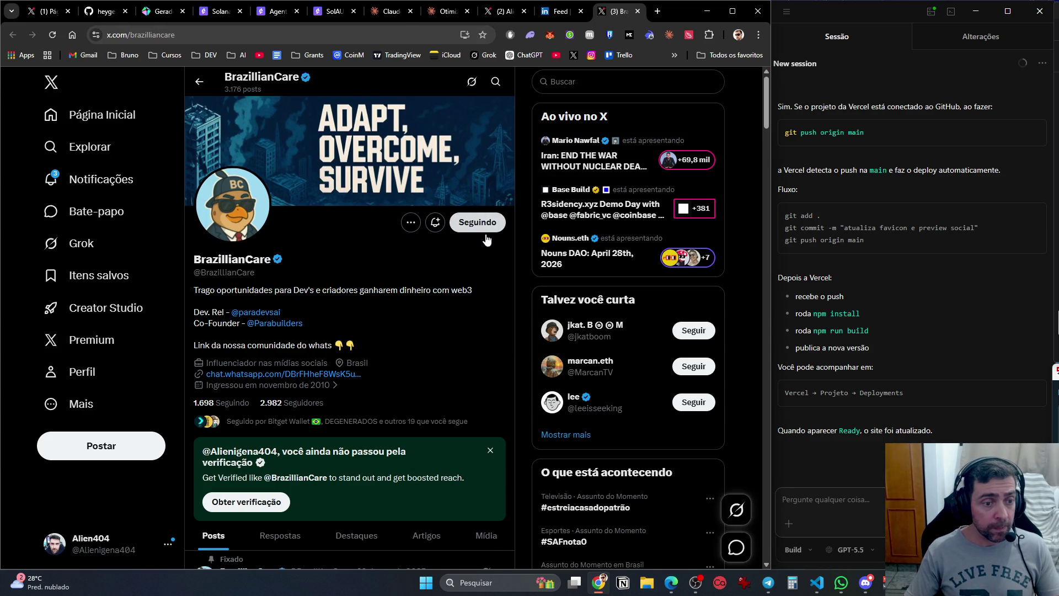
scroll(457, 329, "down", 2)
scroll(459, 332, "down", 8)
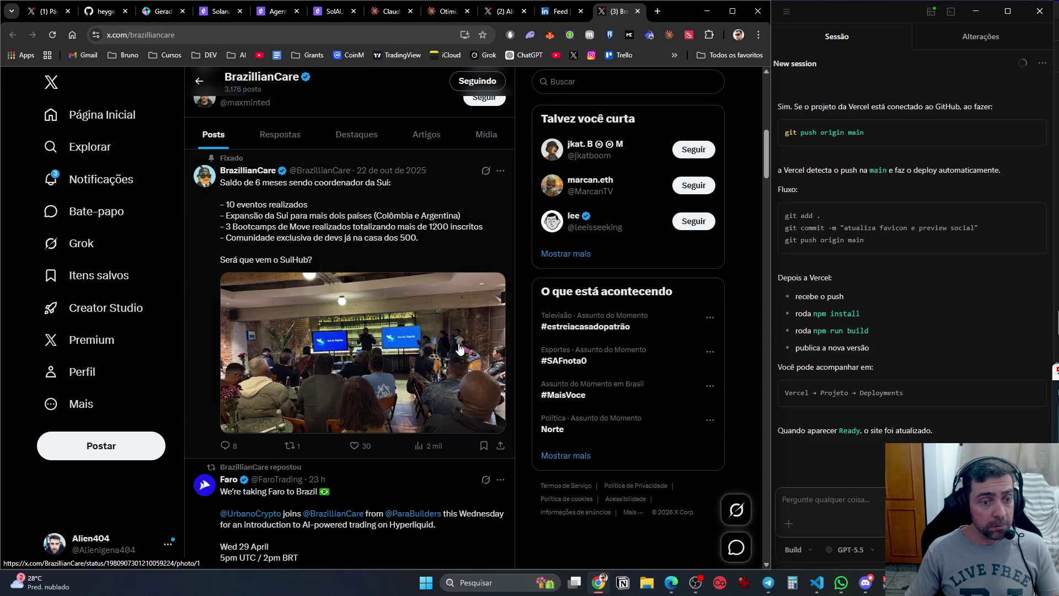
key("ctrl+w")
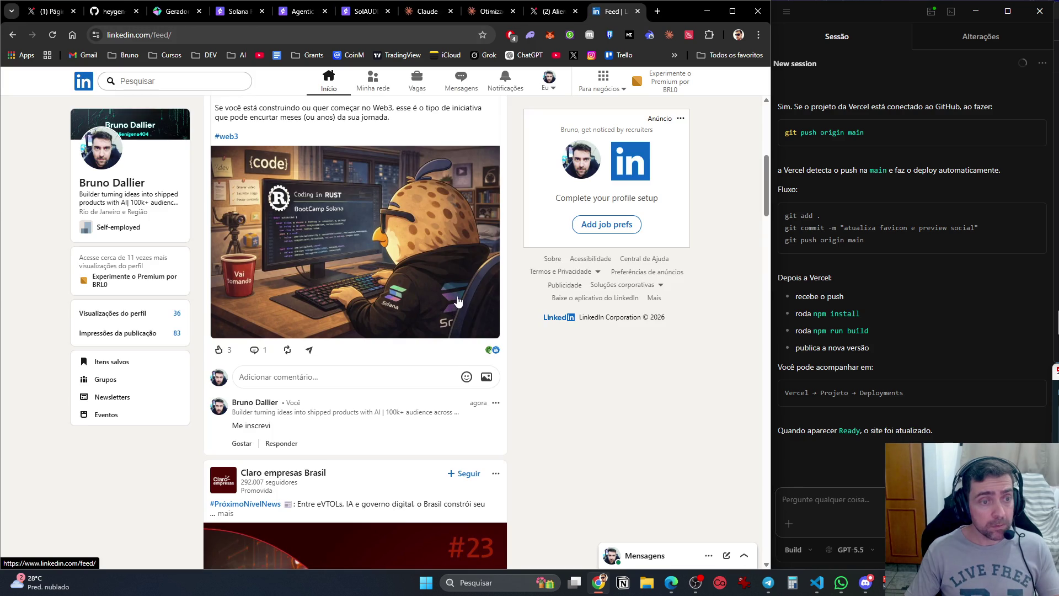
Scroll the LinkedIn feed, then go to the X post about the JET LATAM event.
scroll(585, 444, "down", 5)
scroll(591, 451, "down", 7)
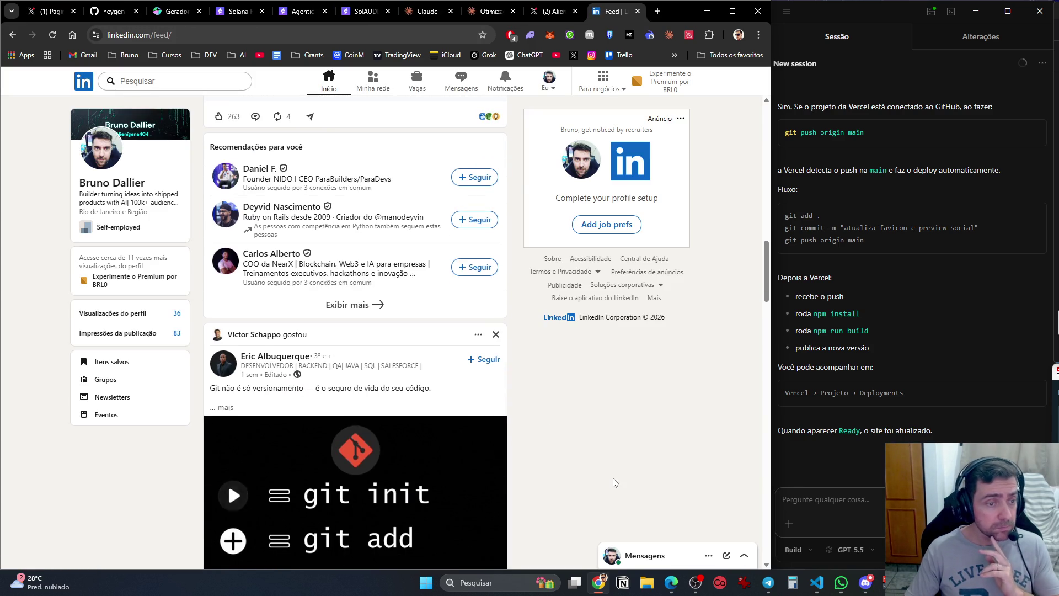
scroll(607, 468, "down", 5)
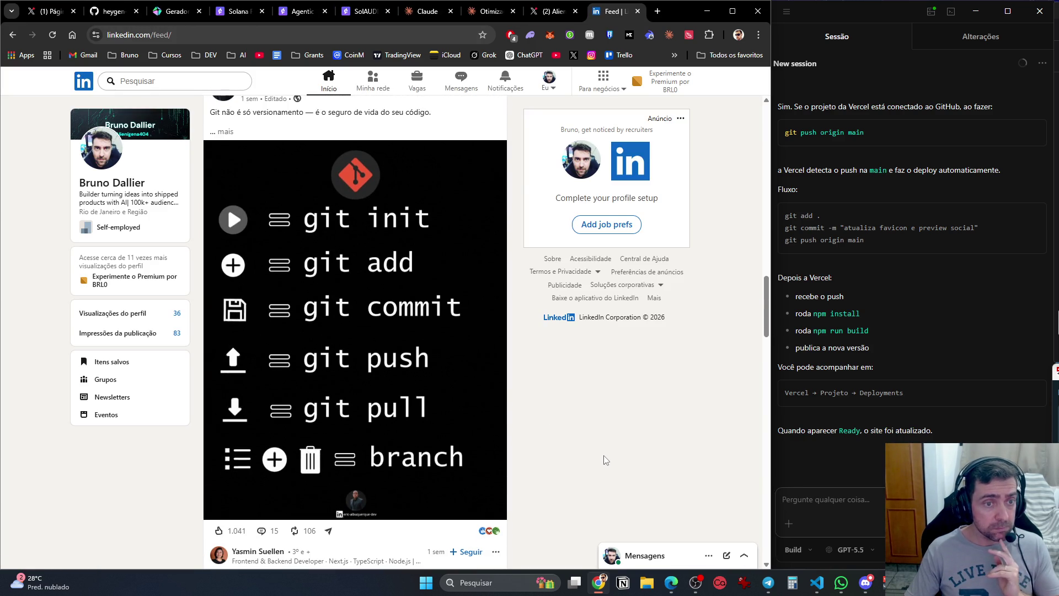
scroll(605, 457, "up", 7)
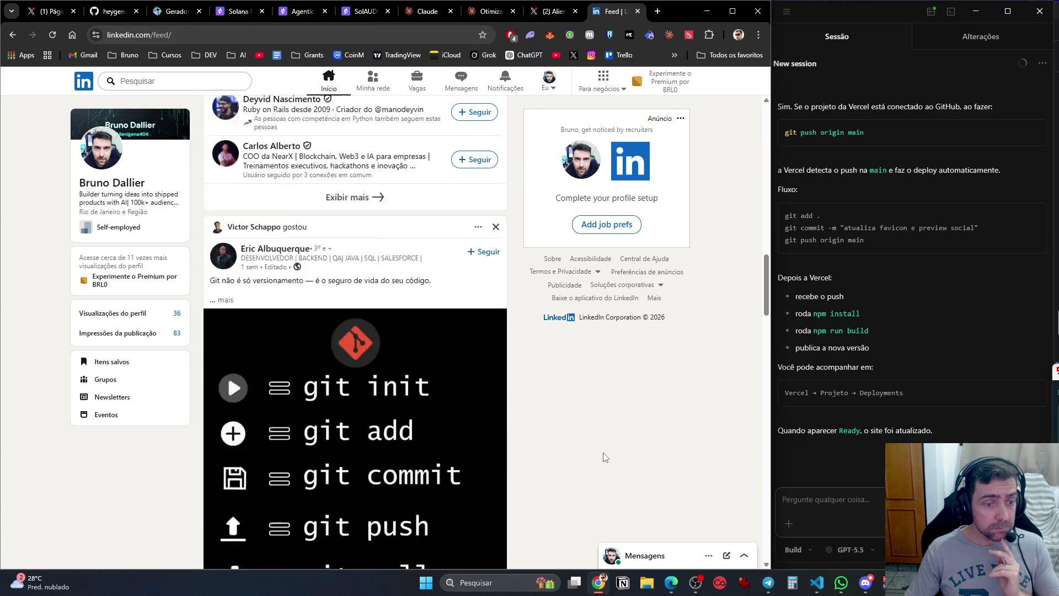
scroll(606, 456, "down", 3)
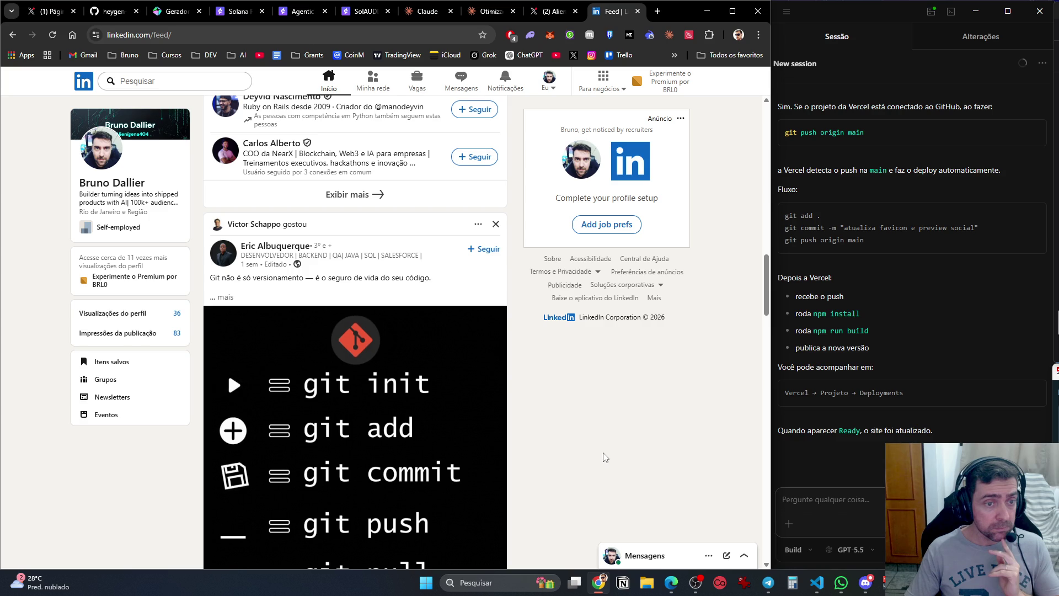
scroll(606, 456, "down", 7)
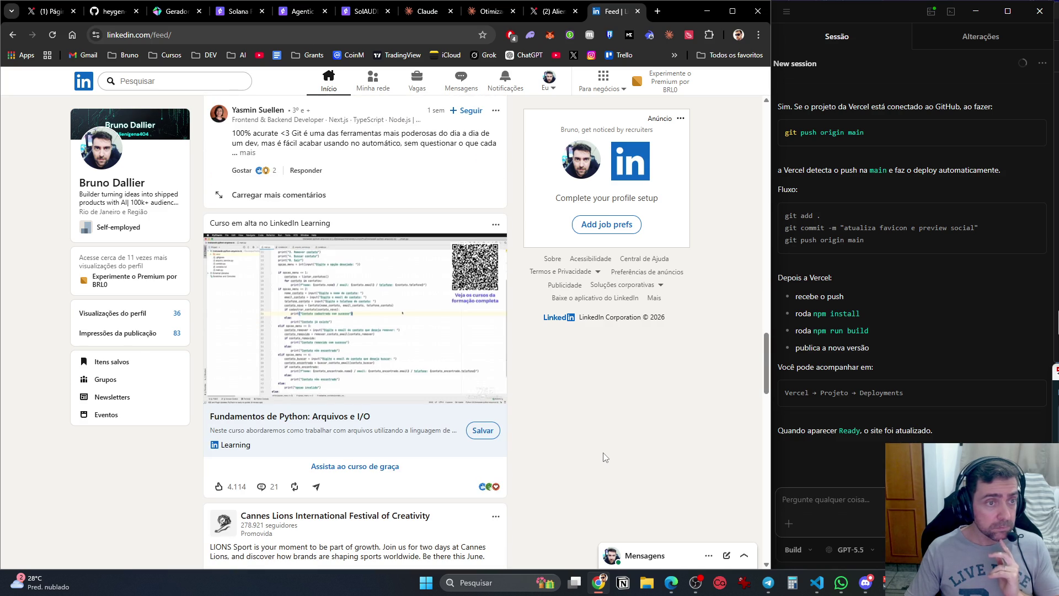
left_click(557, 9)
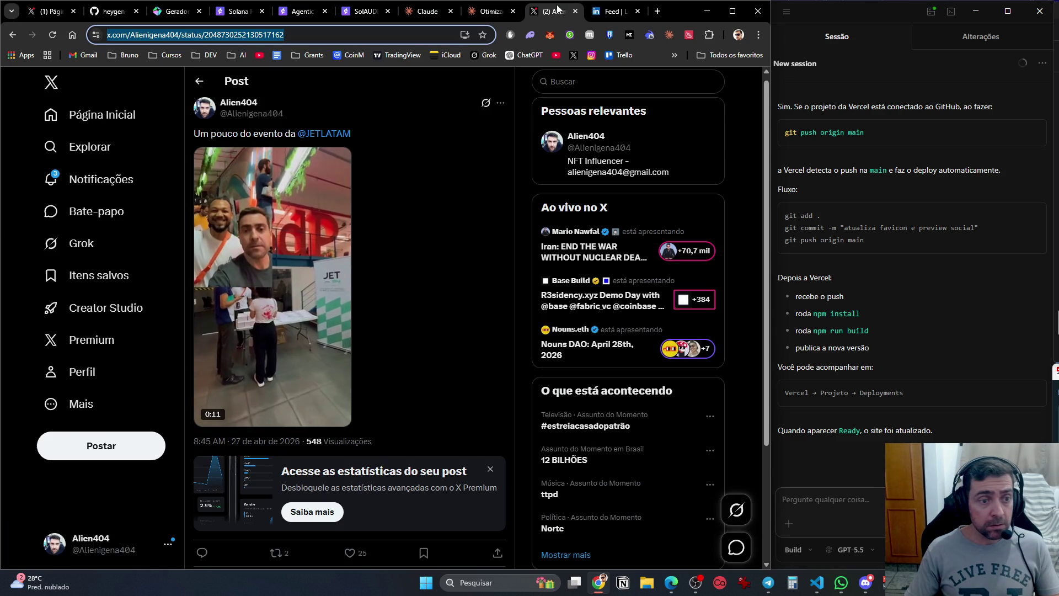
Review X's notifications and the liked-posts notification, then close the X tab and return to Claude.
left_click(149, 146)
left_click(94, 184)
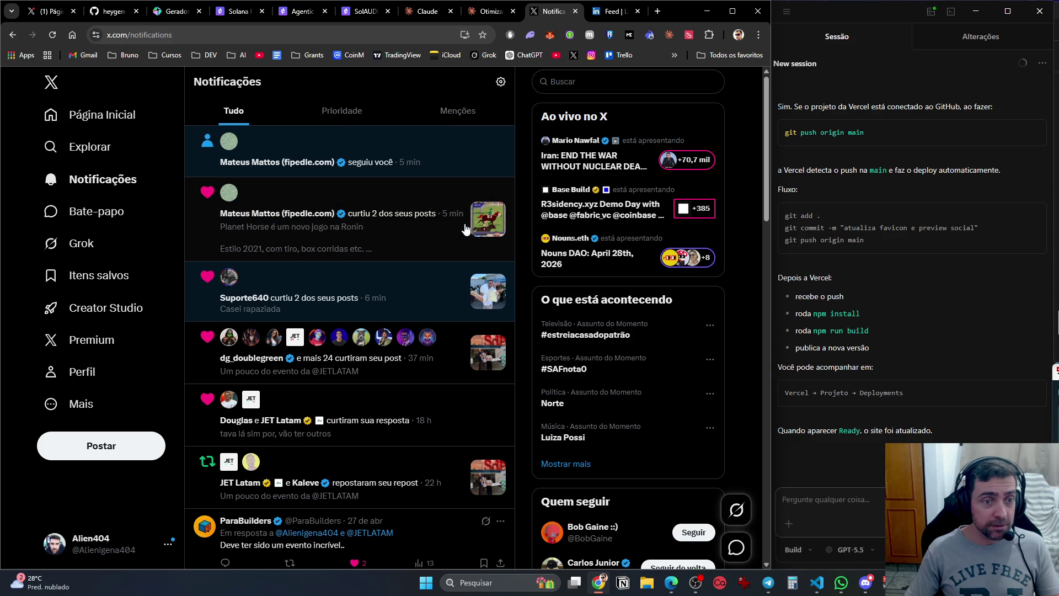
left_click(375, 233)
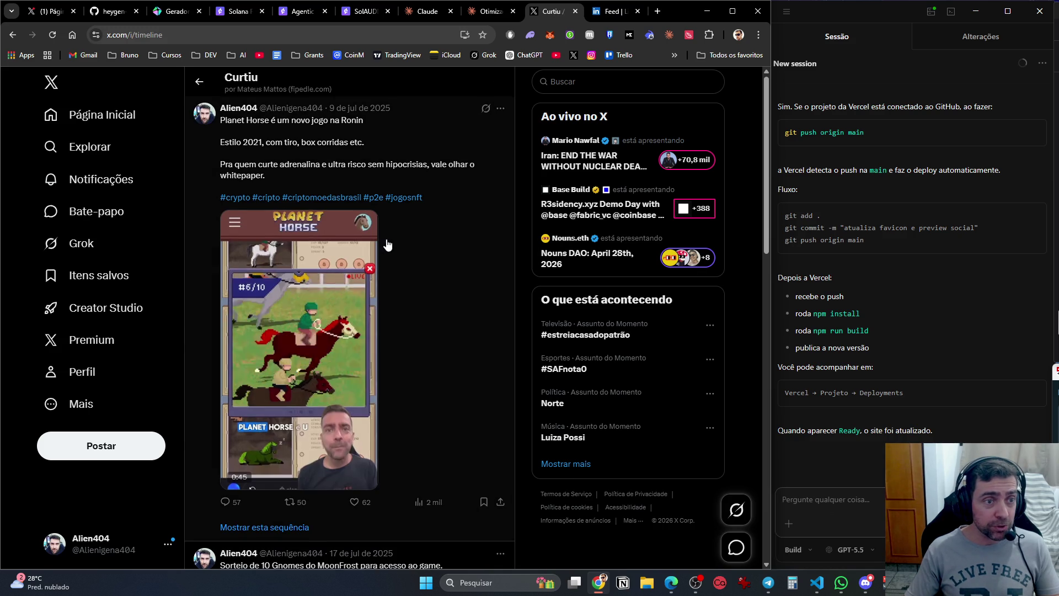
left_click(88, 128)
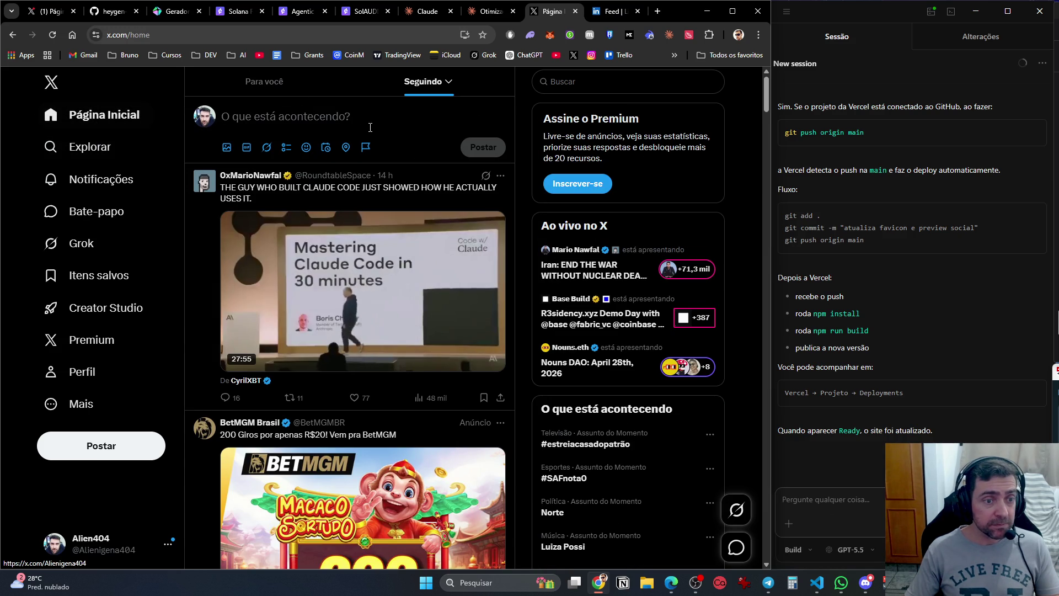
middle_click(550, 12)
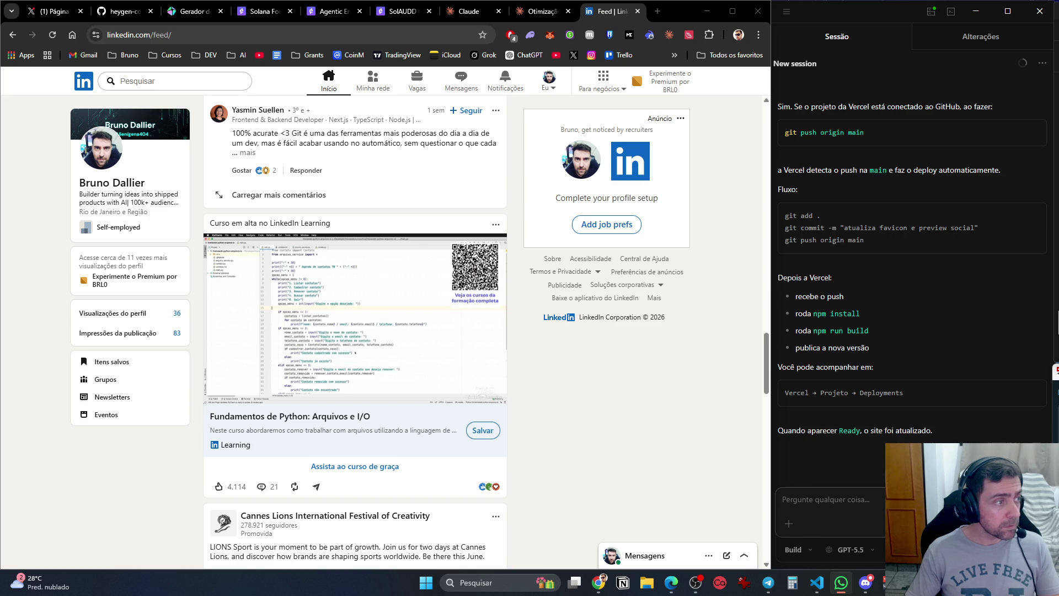
left_click(542, 11)
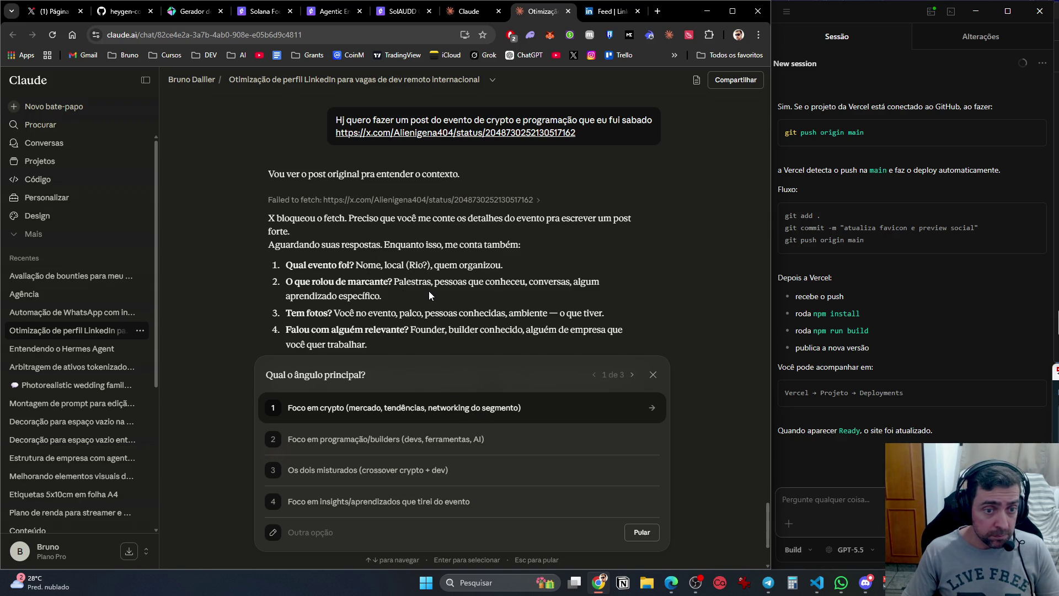
Scroll through Claude's event questions, then load the Luma home page in a new tab.
scroll(502, 291, "down", 2)
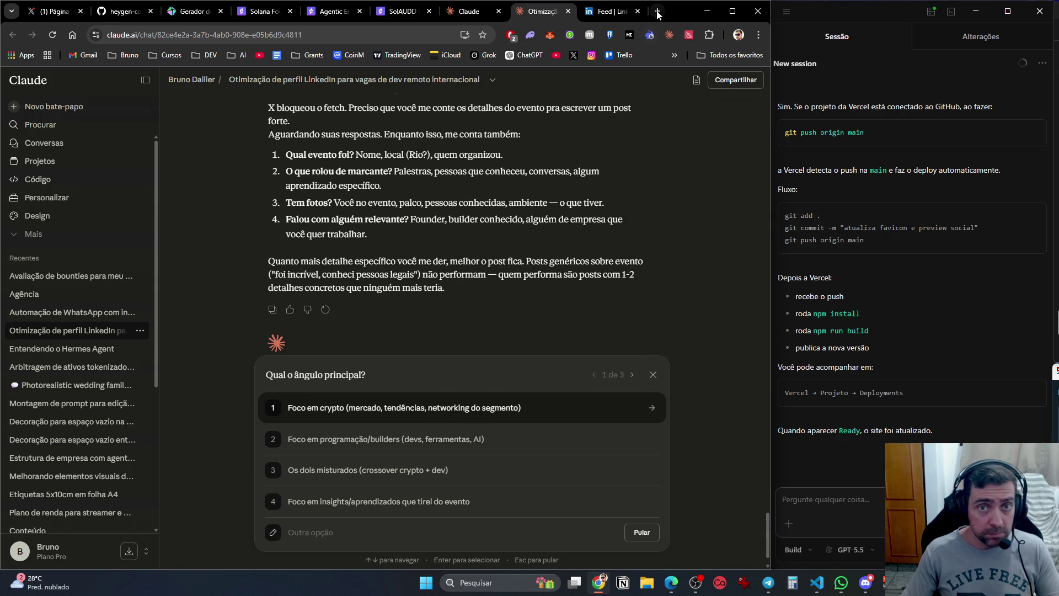
left_click(657, 12)
type("luma")
key("Return")
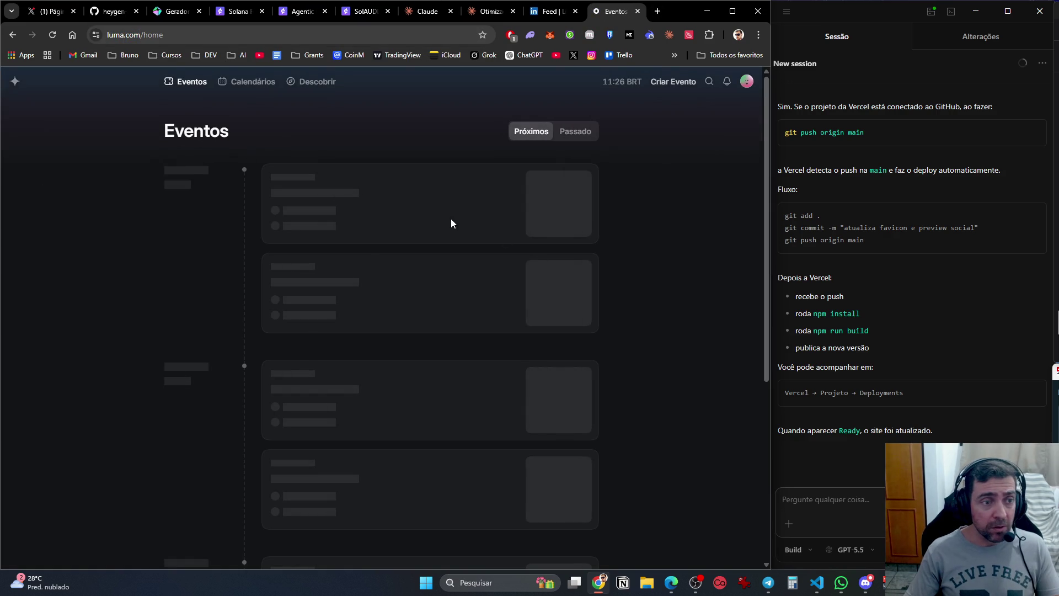
Select the past JET Station - Rio de Janeiro event details on Luma, then go back to Claude.
left_click(586, 135)
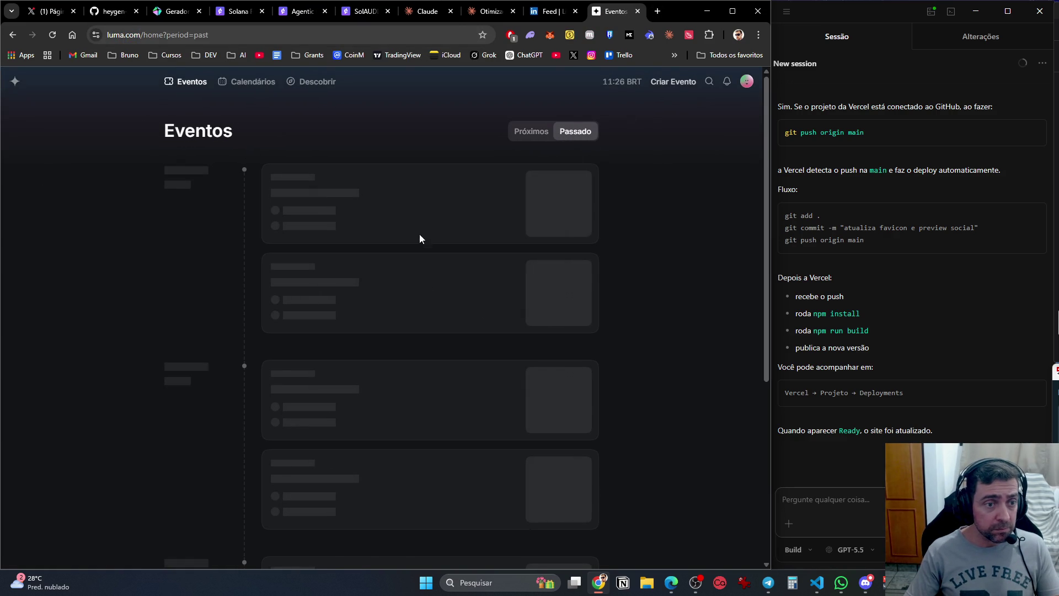
left_click(444, 331)
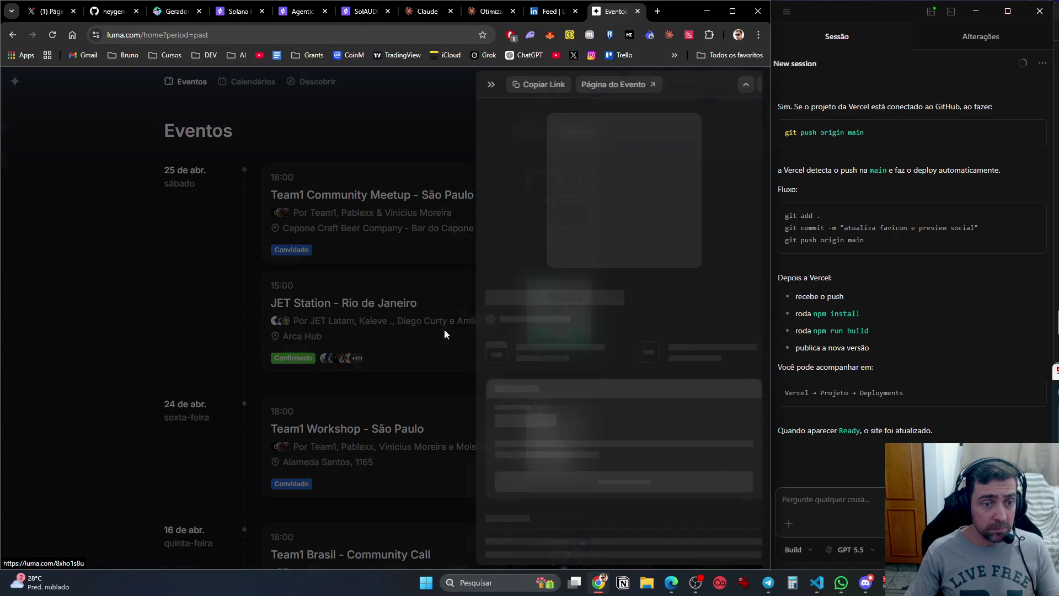
mouse_move(499, 324)
left_mouse_down()
mouse_move(626, 508)
mouse_move(607, 577)
mouse_move(711, 180)
left_mouse_up()
left_click(531, 12)
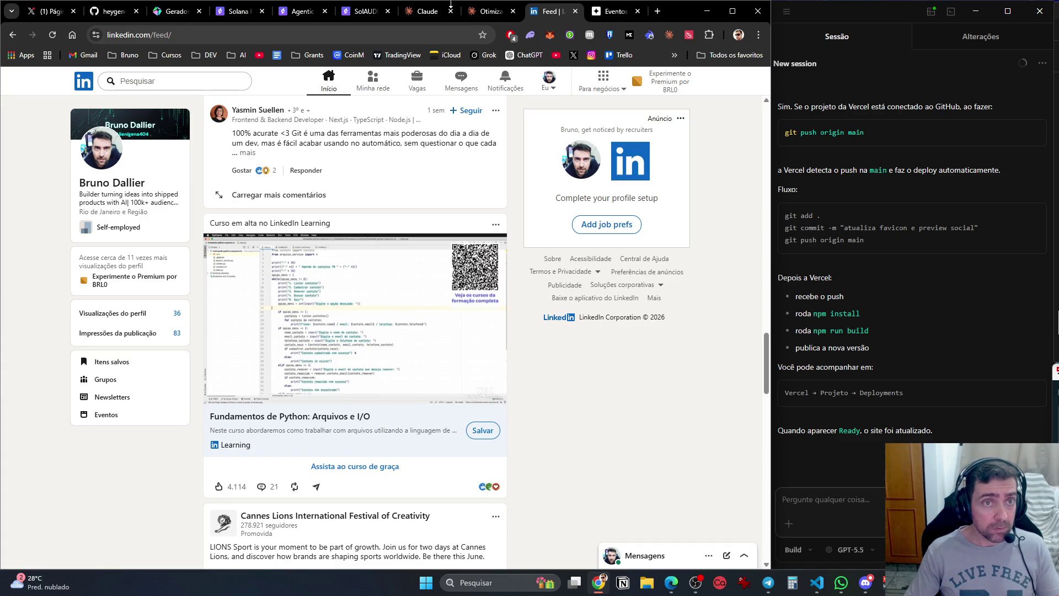
left_click(488, 11)
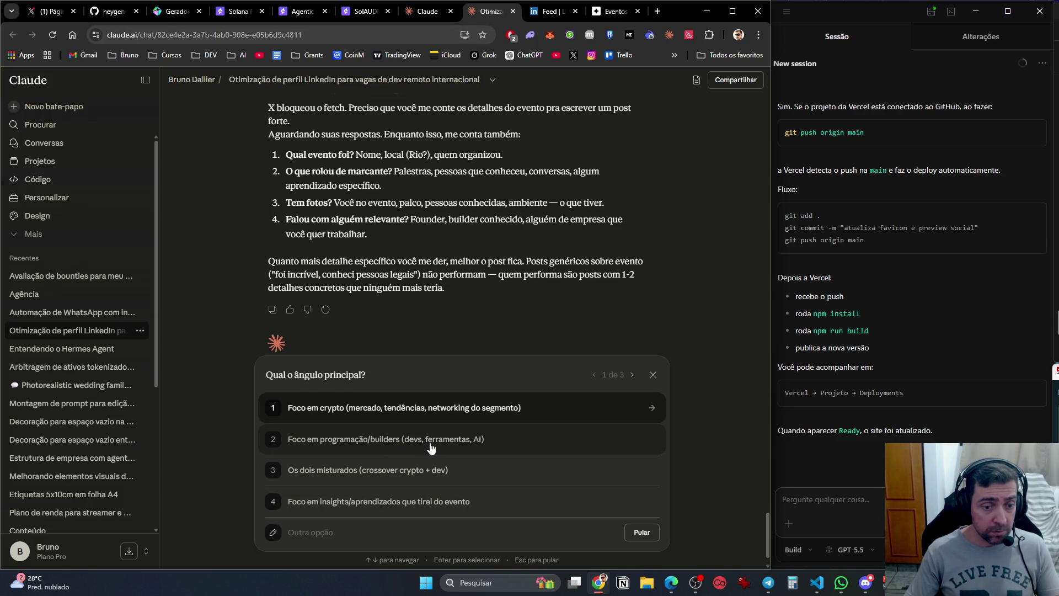
Dismiss the post-angle question and send Claude the pasted JET Station - Rio de Janeiro details.
left_click(432, 528)
left_click(652, 375)
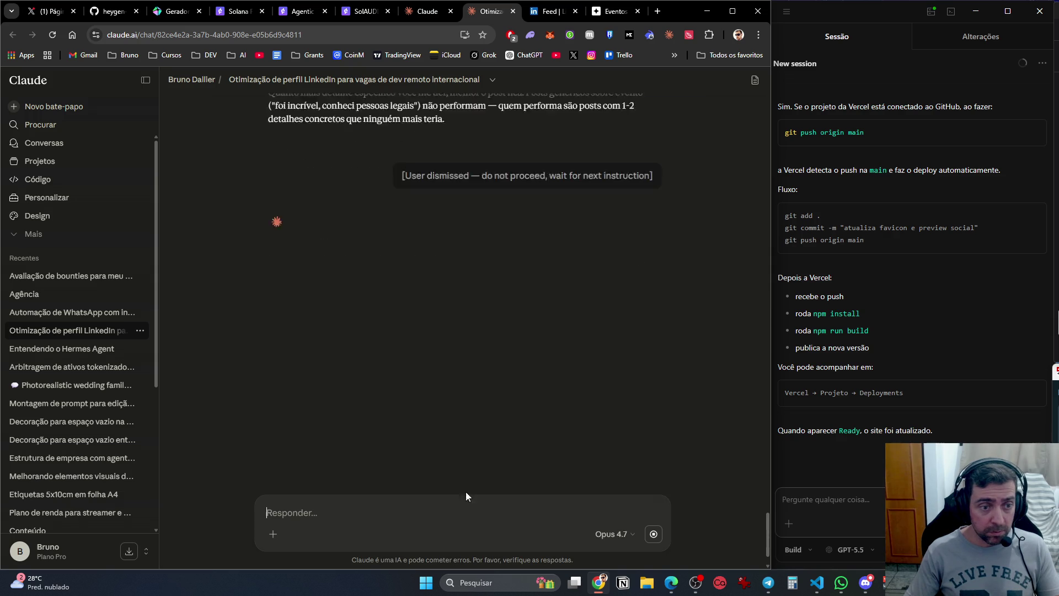
left_click(421, 514)
key("ctrl+v")
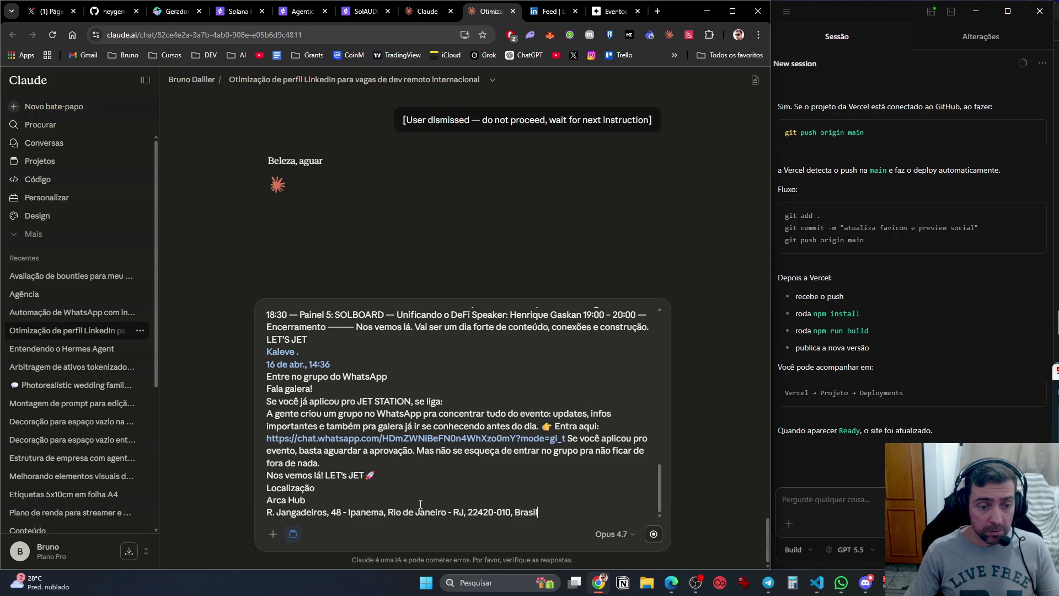
key("Return")
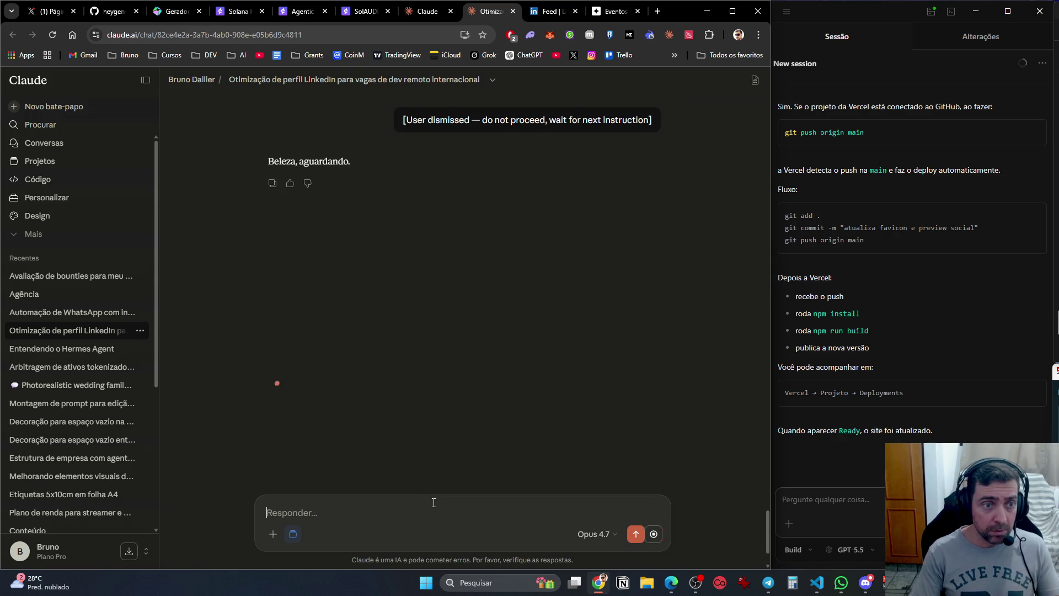
scroll(446, 416, "up", 10)
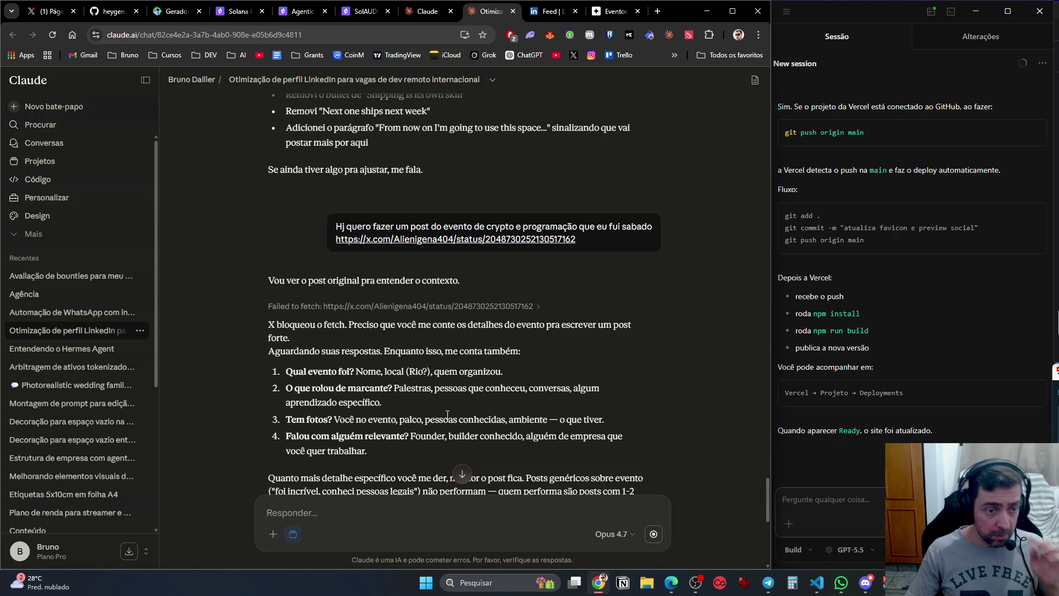
scroll(447, 415, "down", 6)
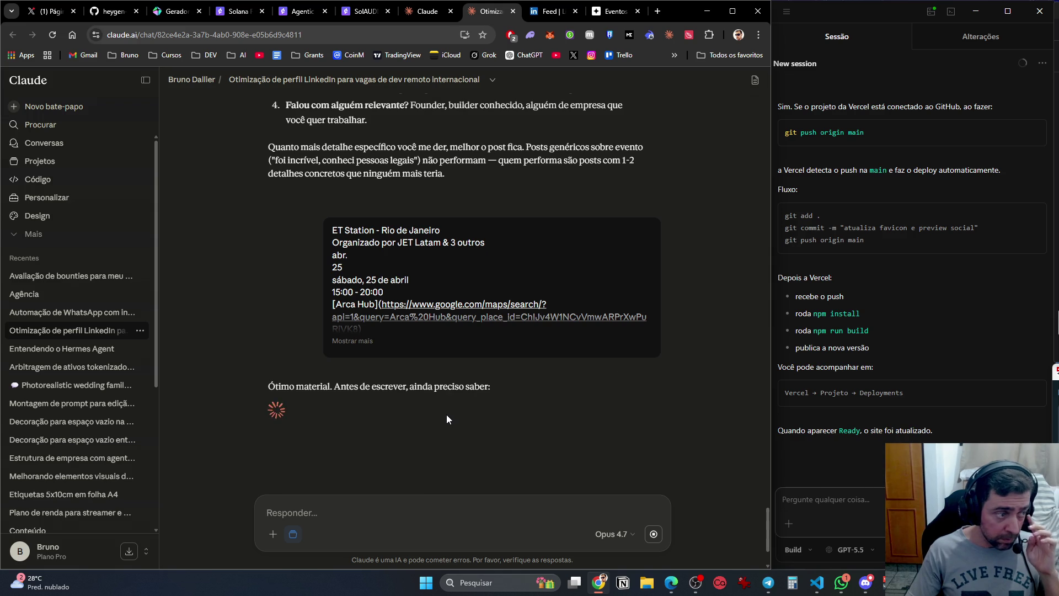
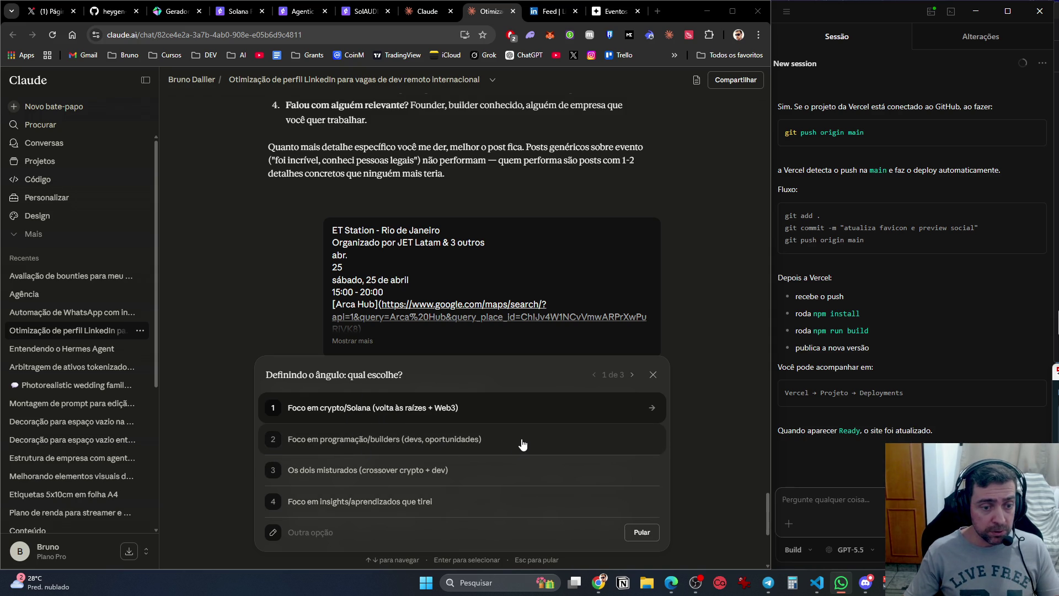
Answer Claude's planning questions: mixed crypto-and-dev angle, event-only focus, about 150 words.
left_click(391, 470)
left_click(841, 583)
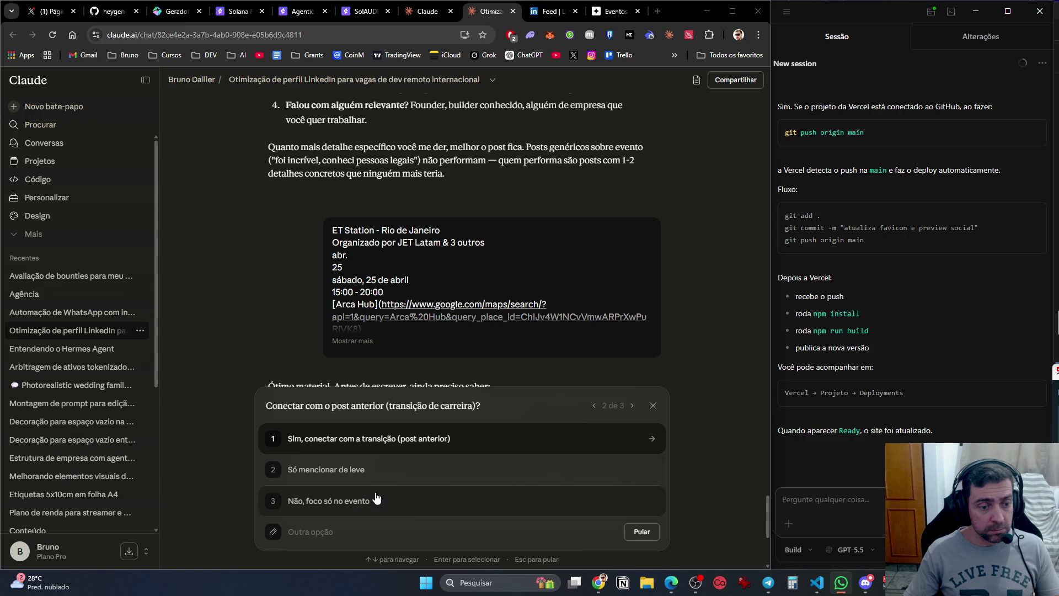
left_click(358, 502)
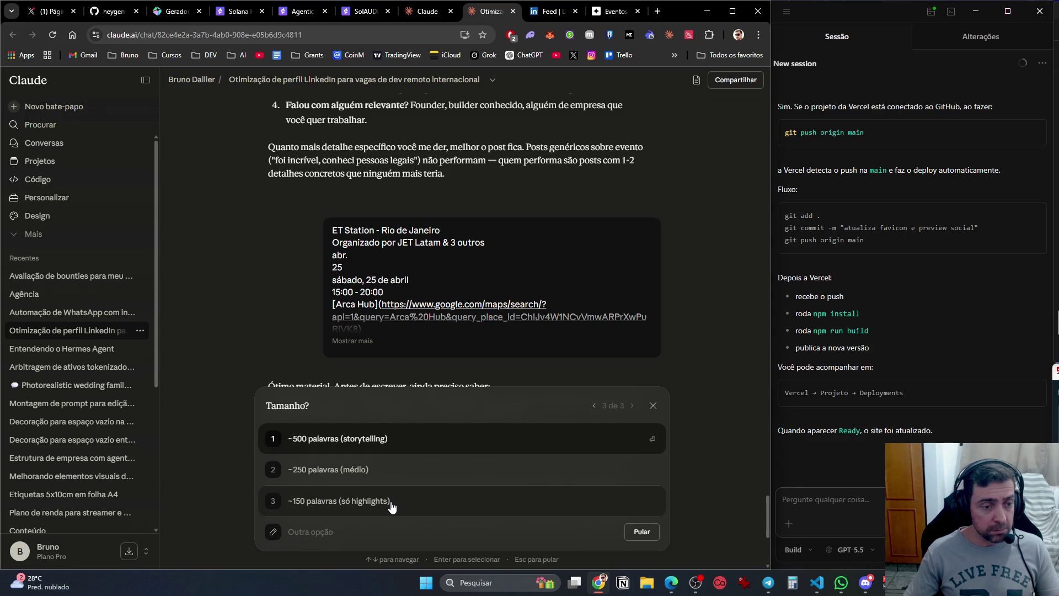
left_click(359, 501)
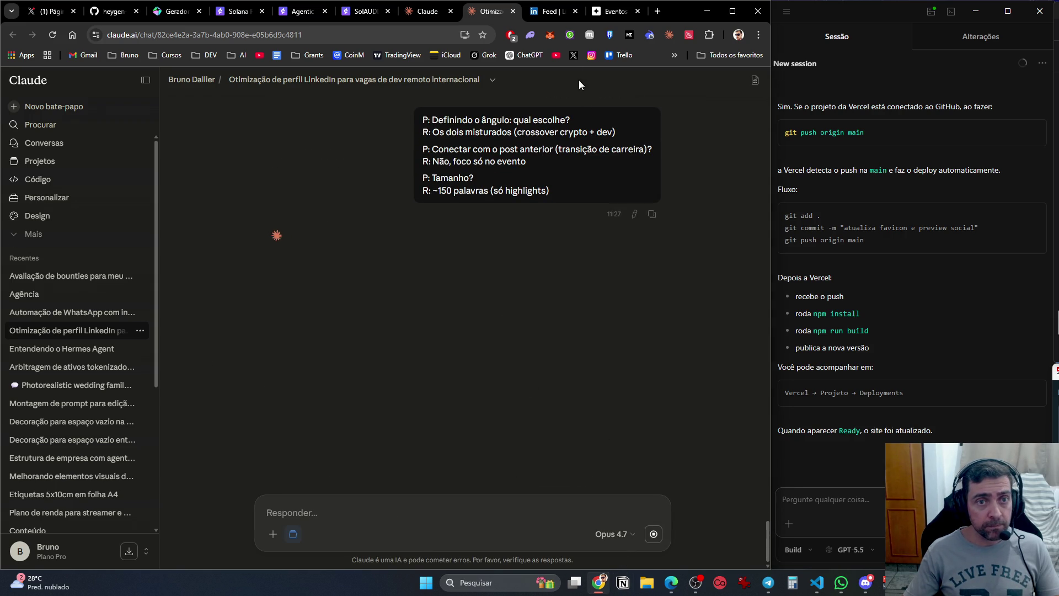
left_click(545, 11)
Open a blank new post composer on the LinkedIn feed, then return to the Claude chat.
scroll(228, 150, "up", 10)
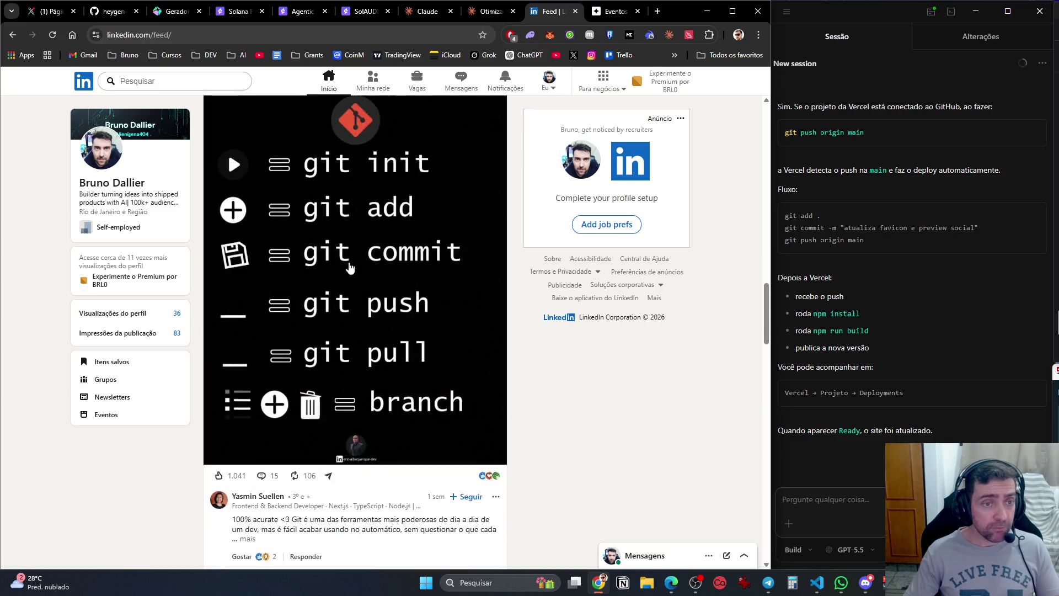
scroll(584, 436, "up", 5)
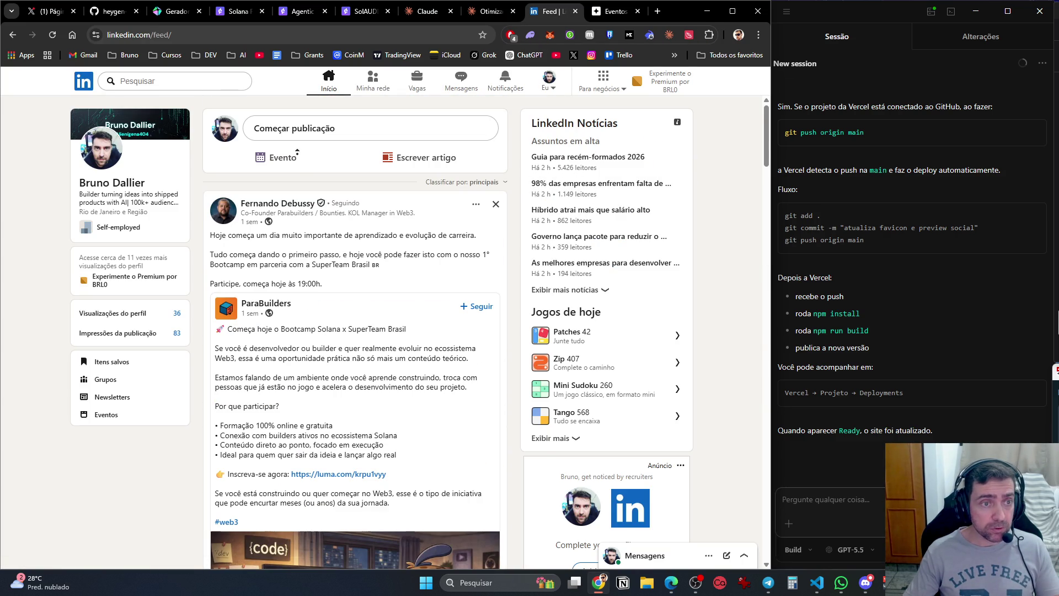
left_click(311, 137)
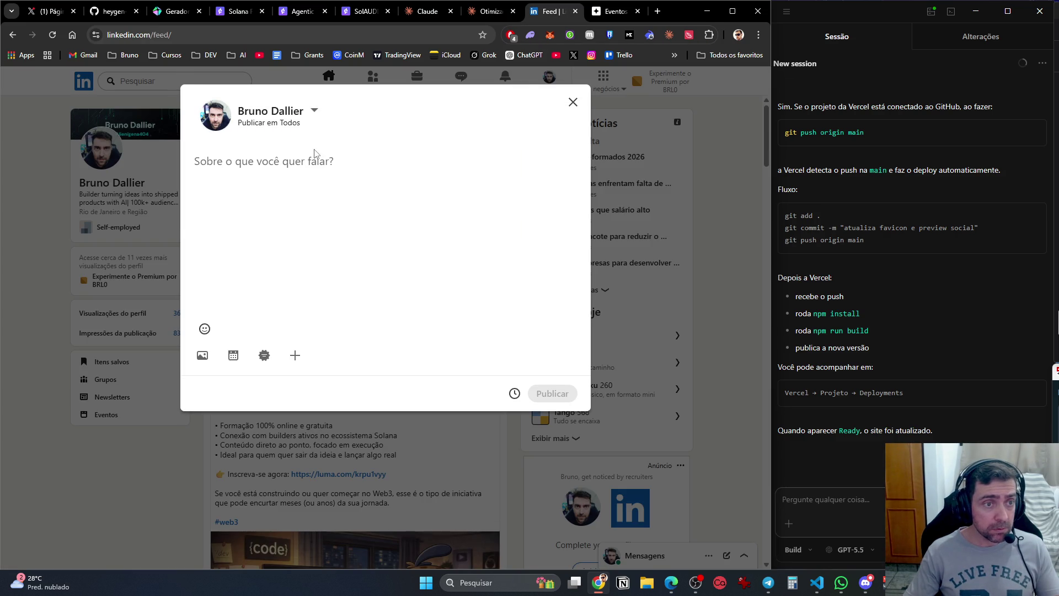
key("Escape")
left_click(281, 159)
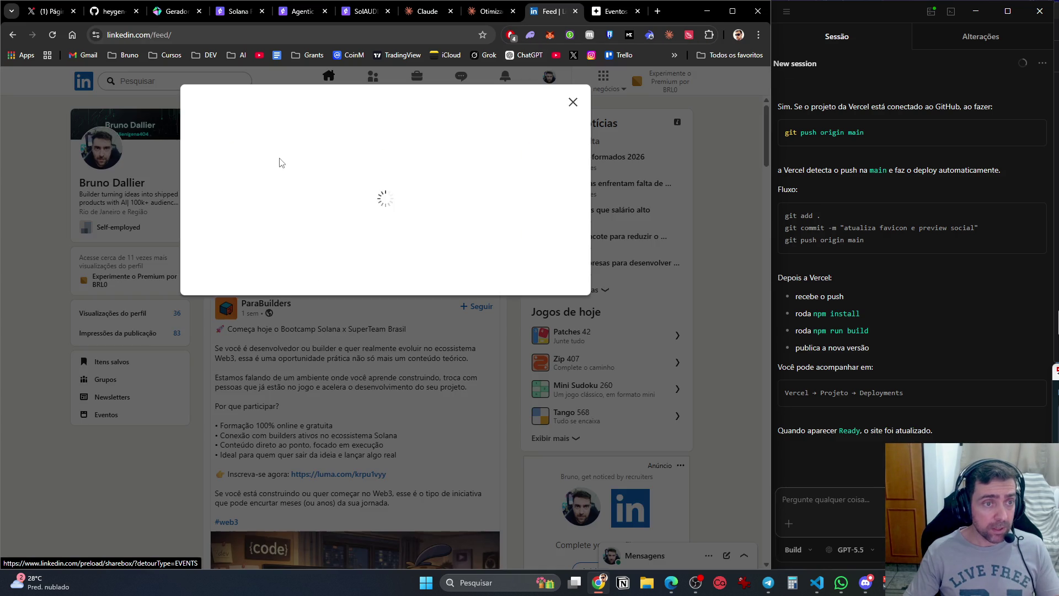
key("Escape")
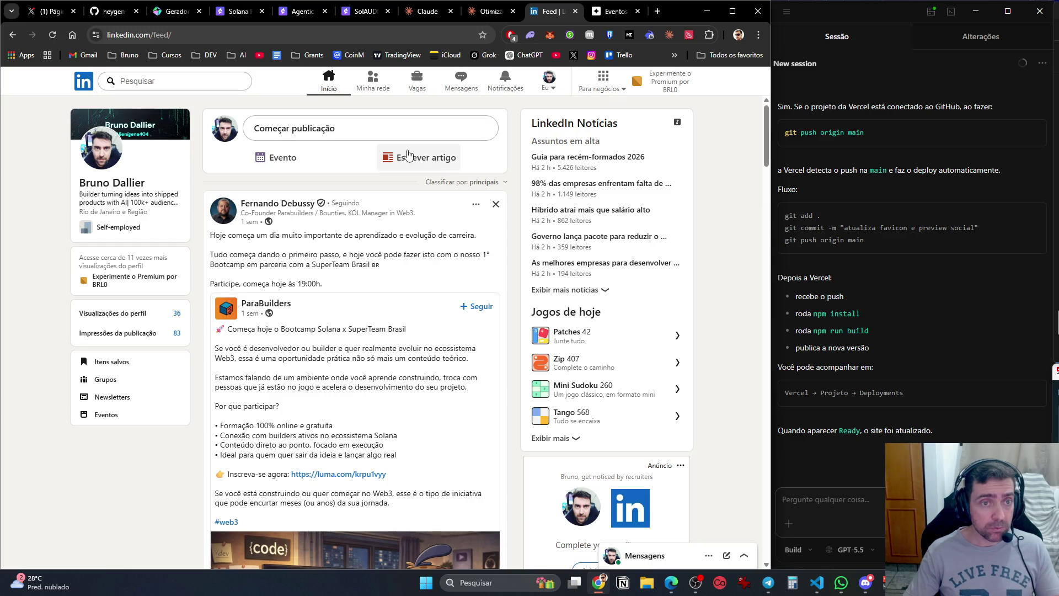
left_click(321, 133)
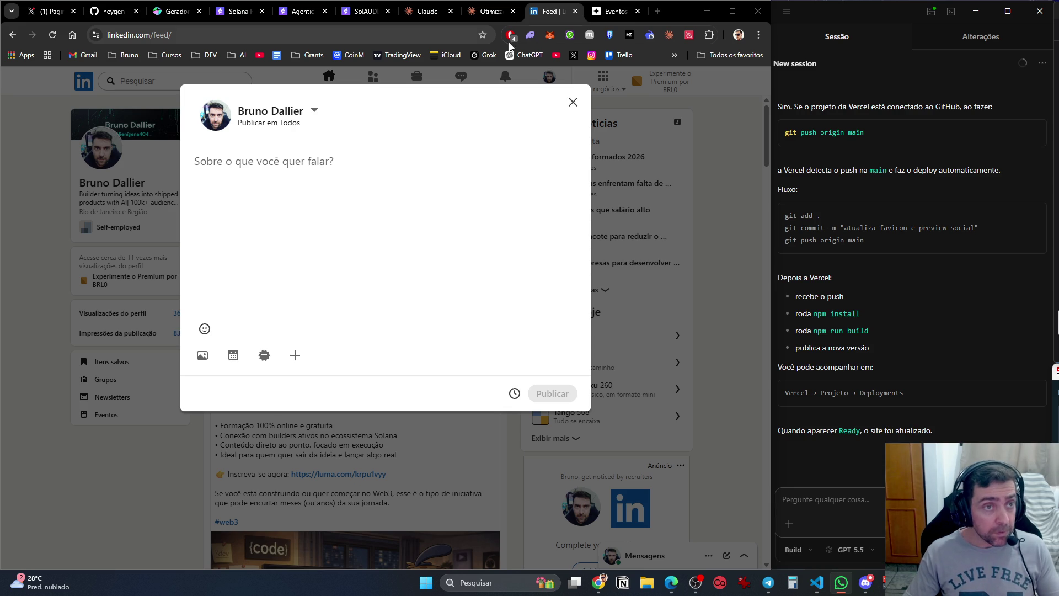
left_click(490, 14)
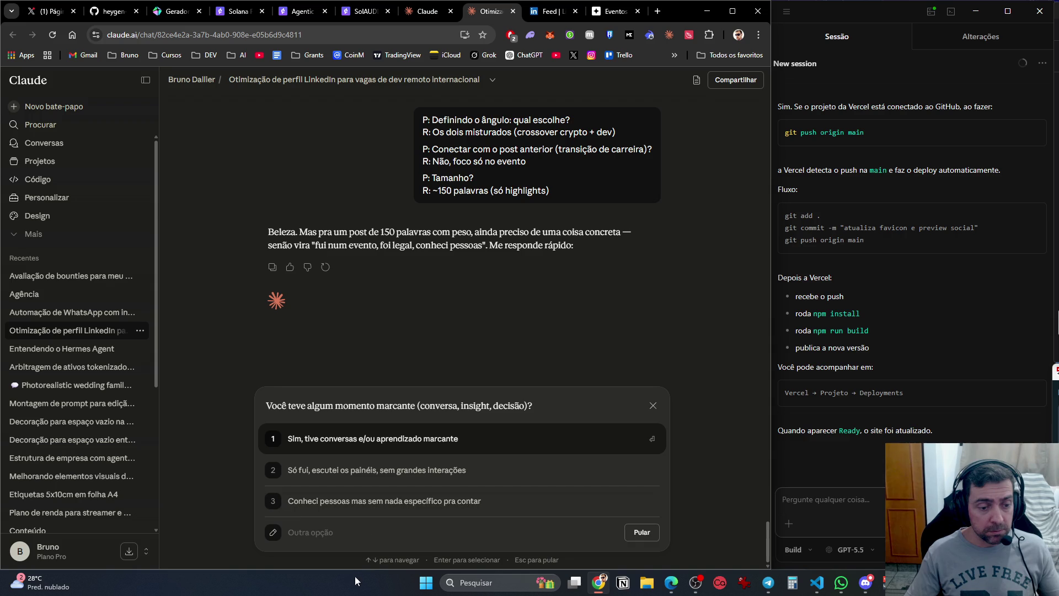
Answer Claude's standout-moment question with the custom reply 'Network, ponto forte'.
left_click(360, 539)
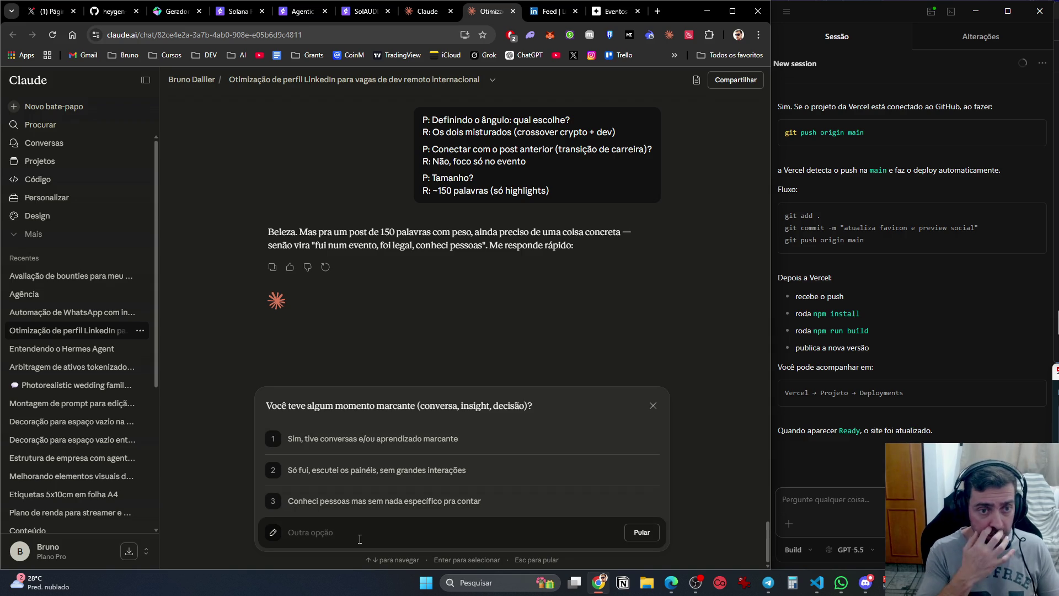
type("Network")
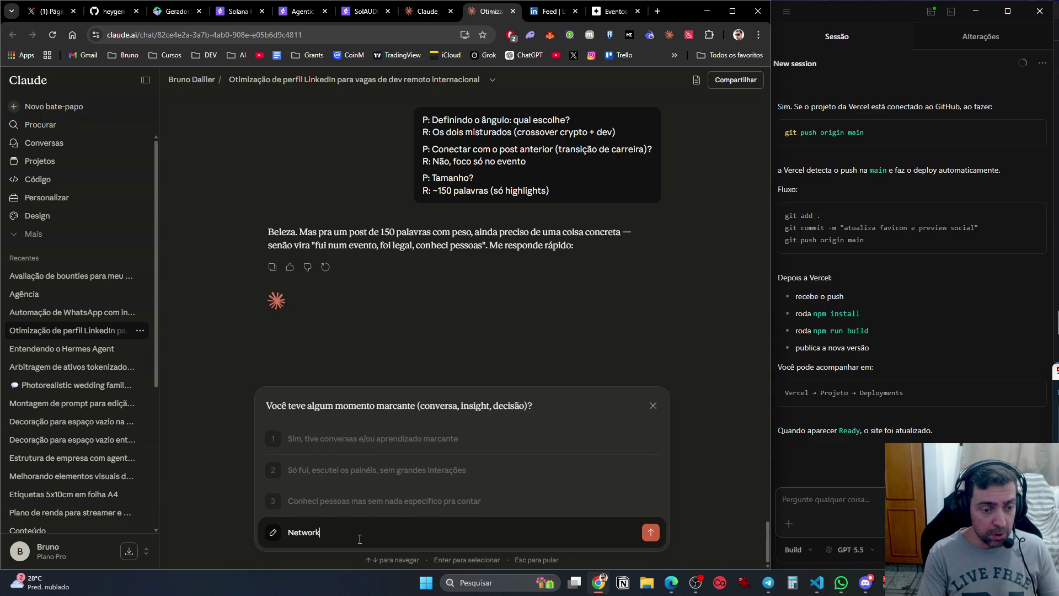
type(", pr")
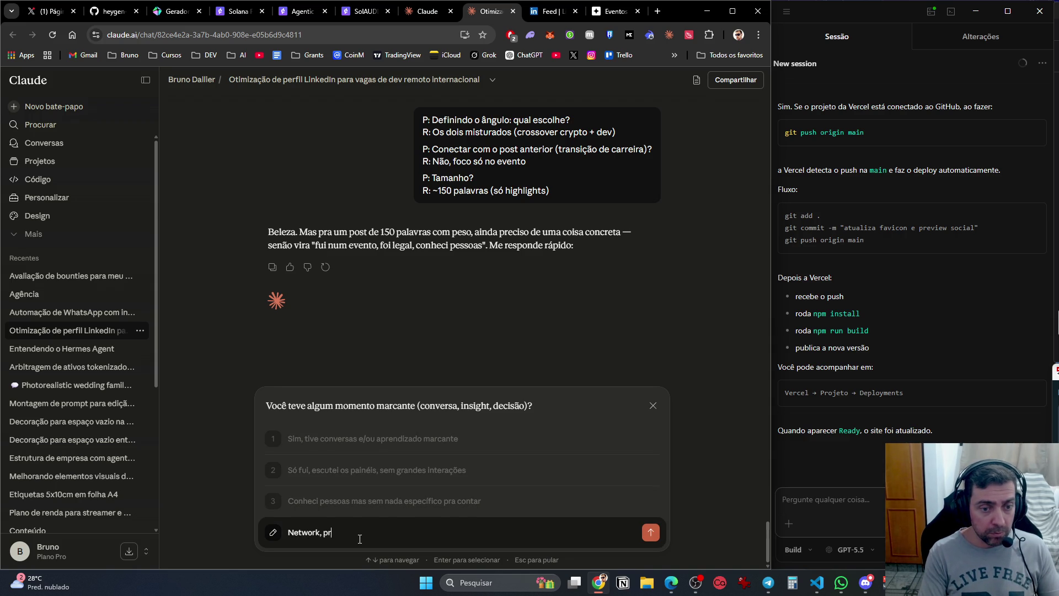
type("imeiro evento da Jet Latam")
type(" no brasil")
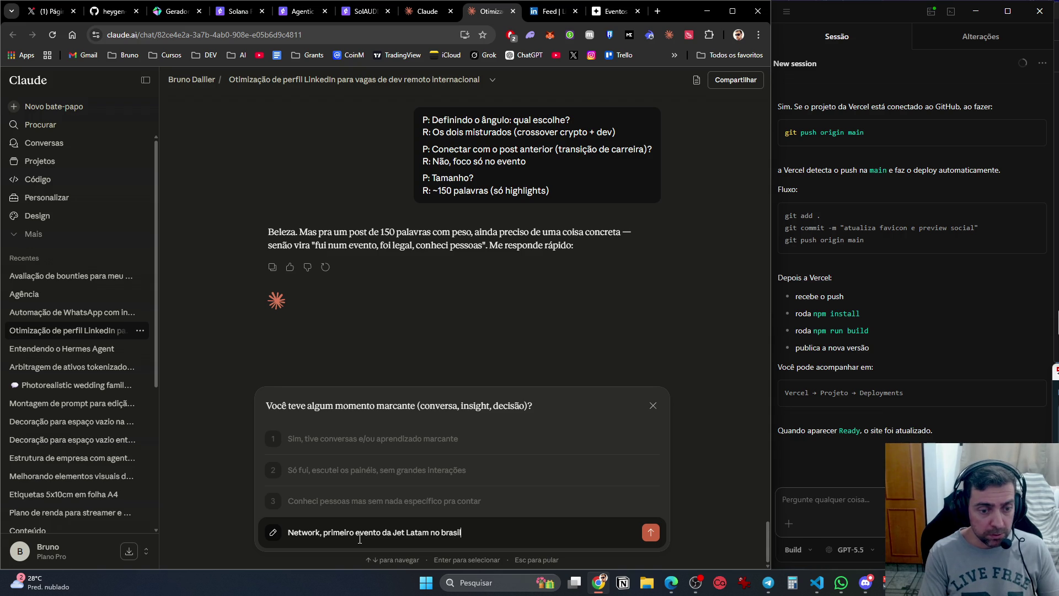
key("ctrl+BackSpace")
key("ctrl+BackSpace")
key("ctrl+BackSpace")
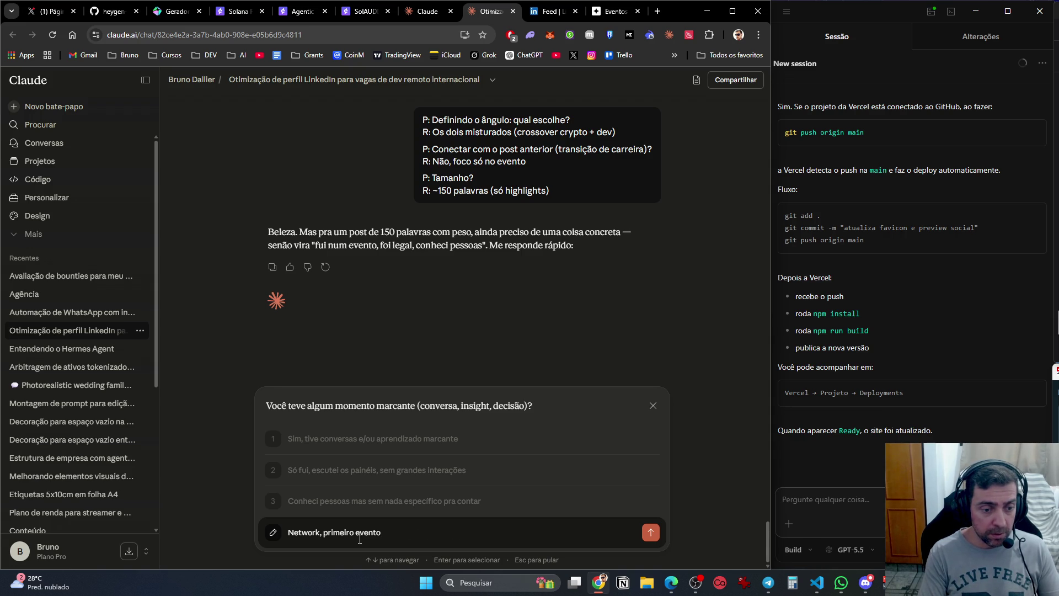
type("ponto forte")
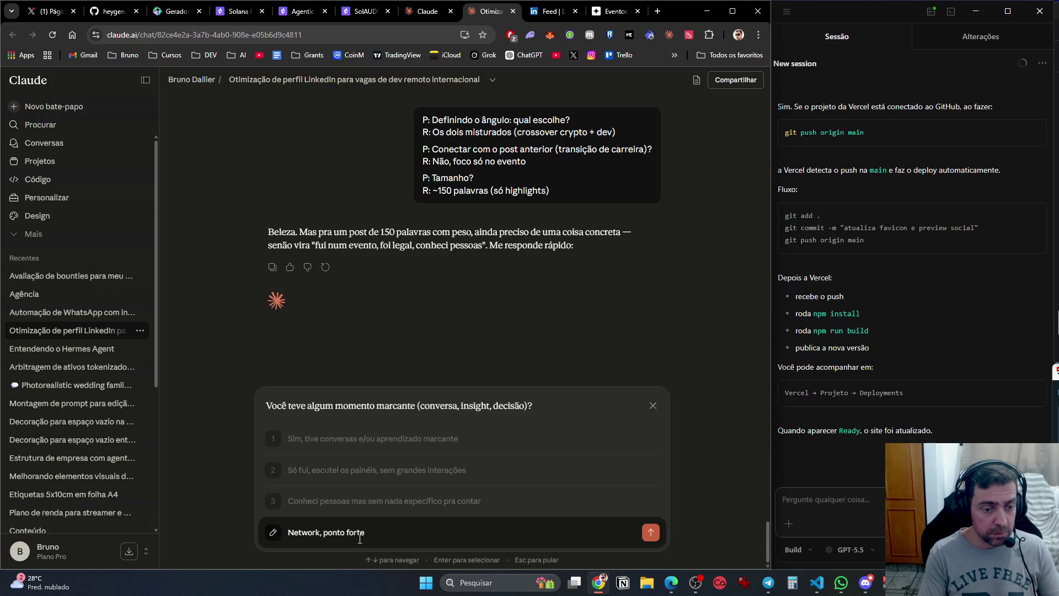
key("Return")
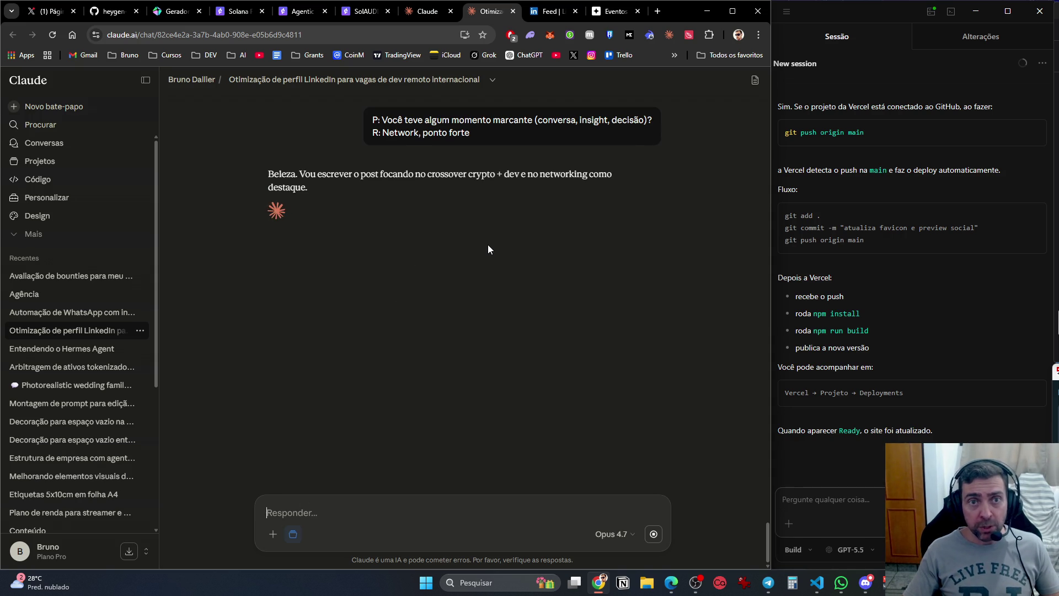
left_click(542, 13)
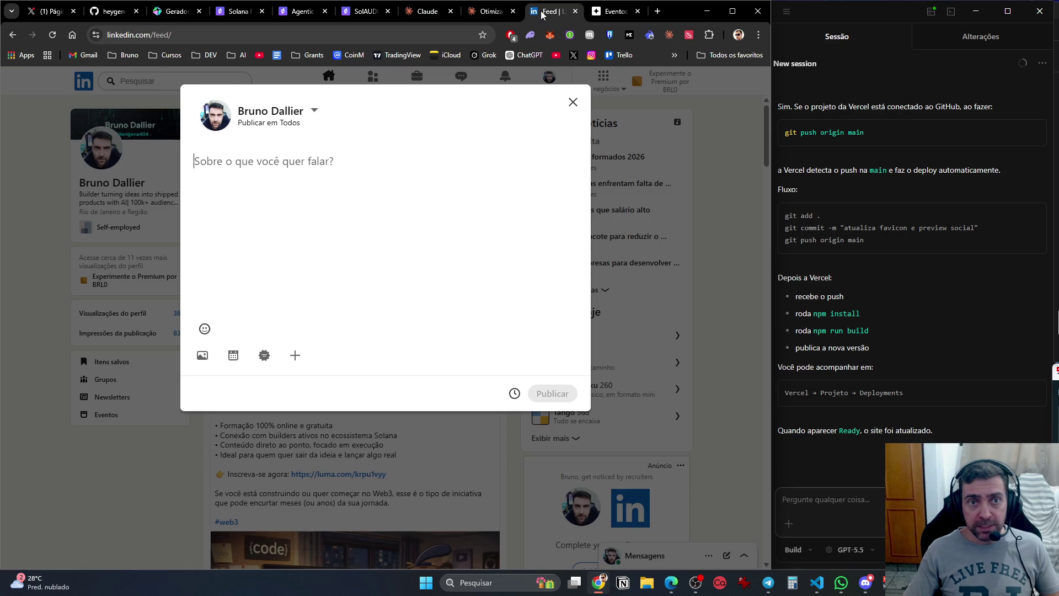
left_click(481, 12)
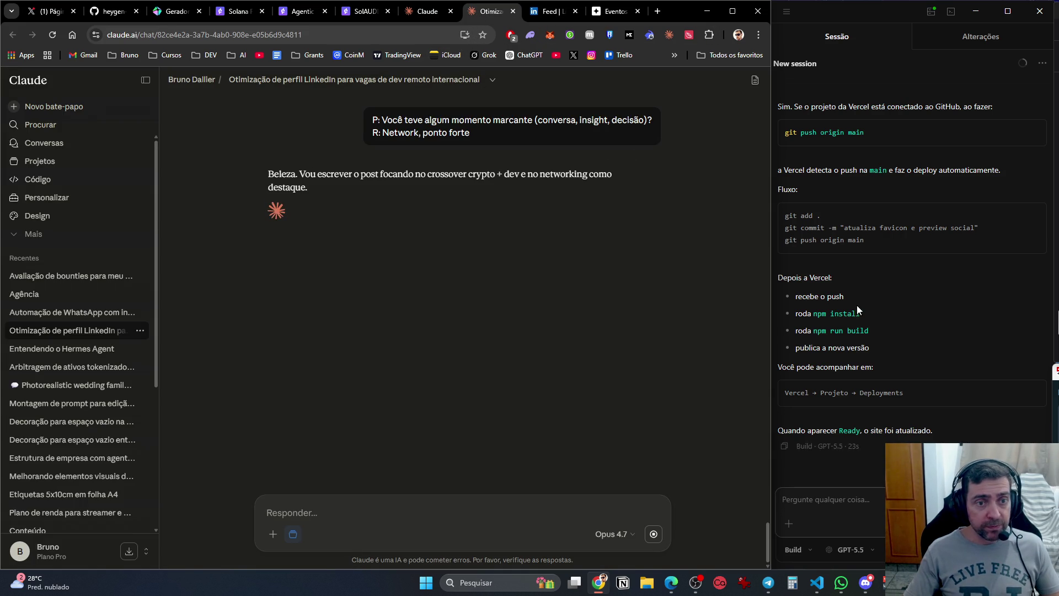
left_click(867, 510)
Ask Codex to guide renaming the project and then publishing it on GitHub.
type("Agora quero publicar este p")
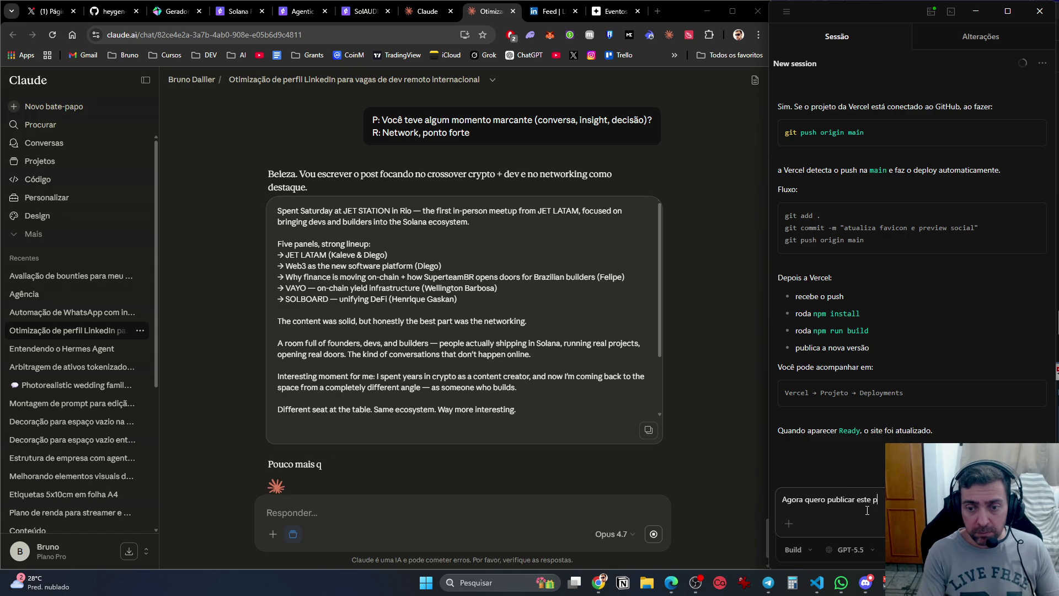
type("roj")
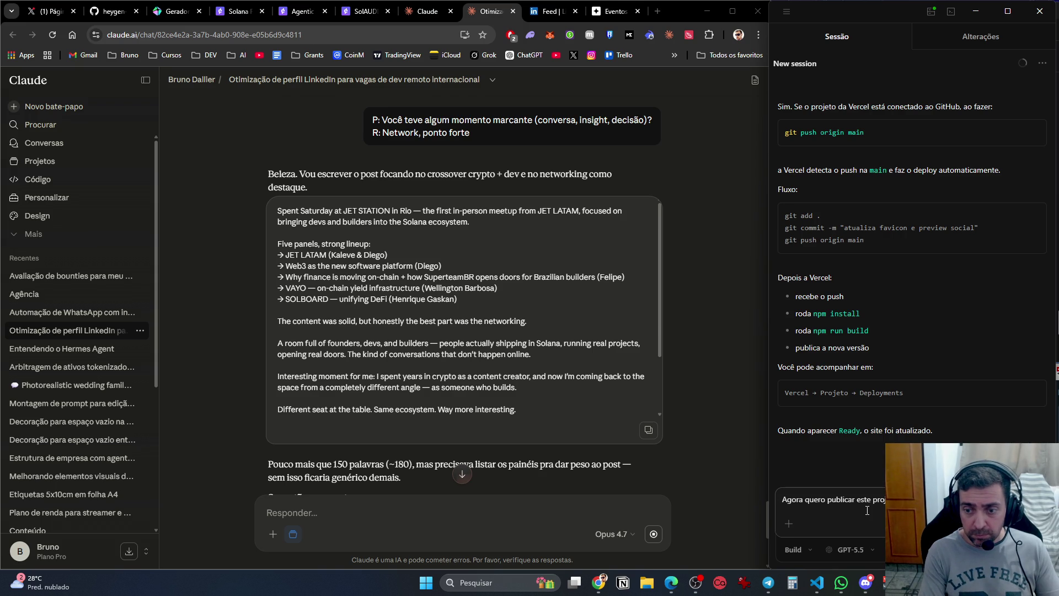
type("dele e dep")
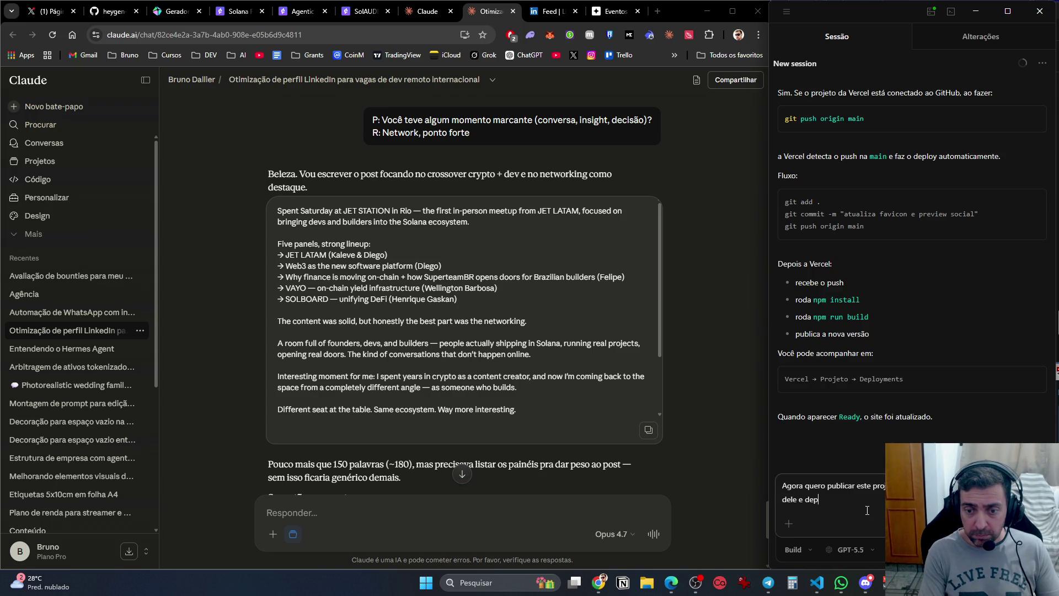
type("ios publicar")
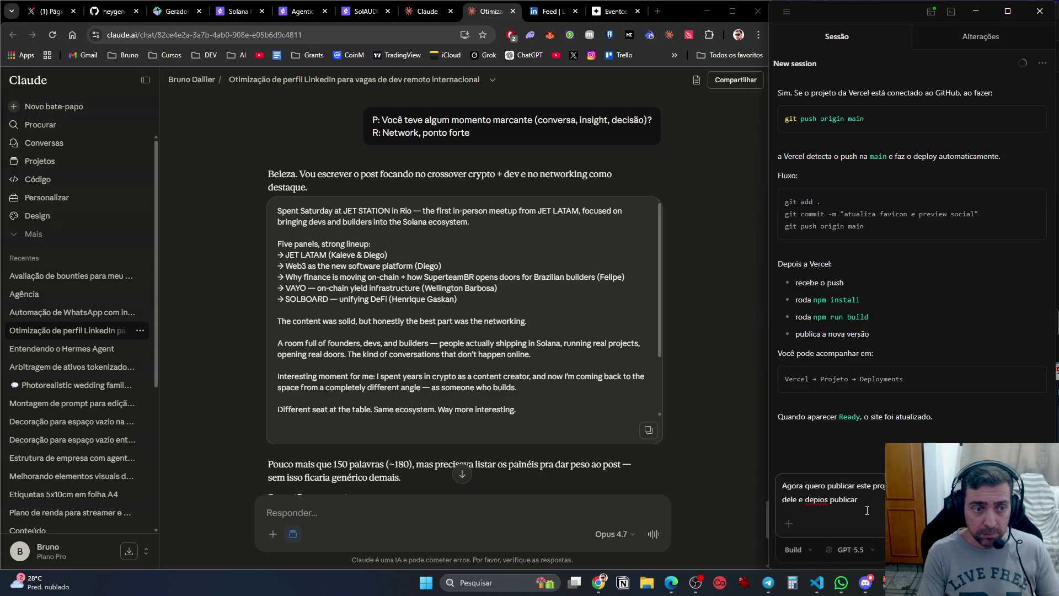
type(", me gui")
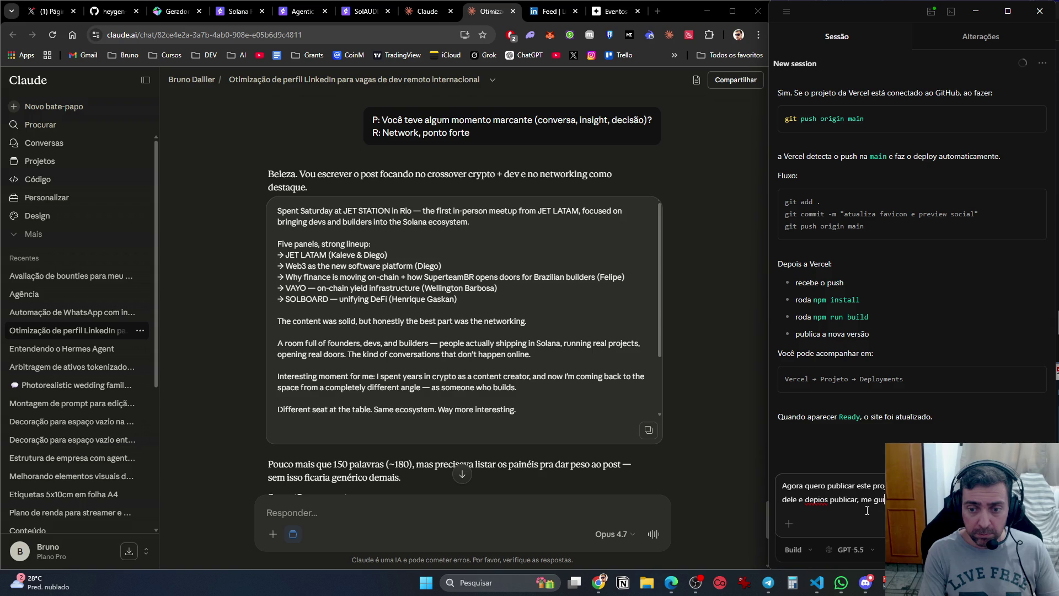
key("Return")
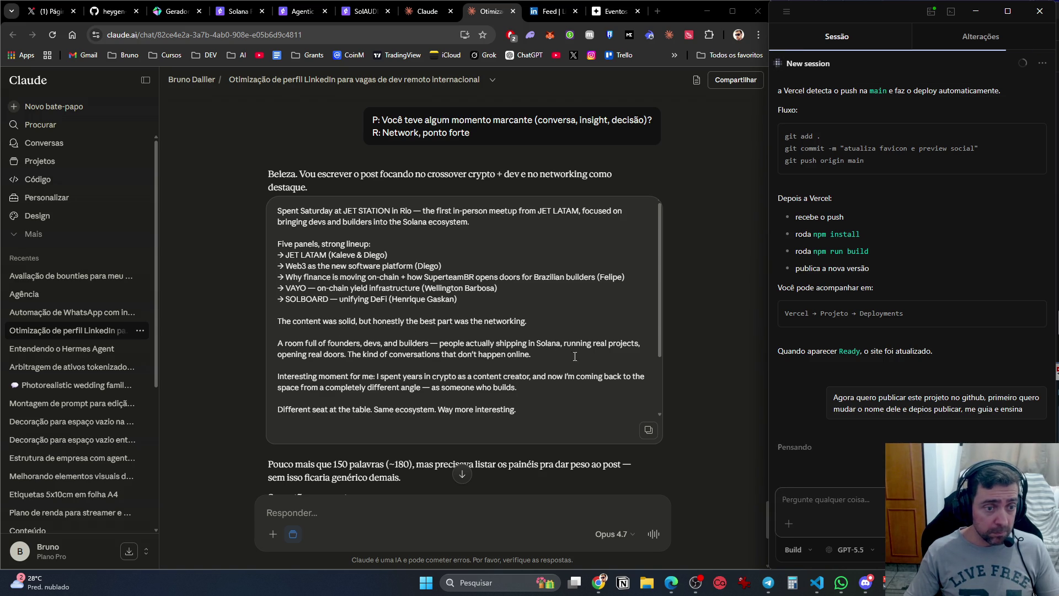
left_click_drag(531, 355, 253, 339)
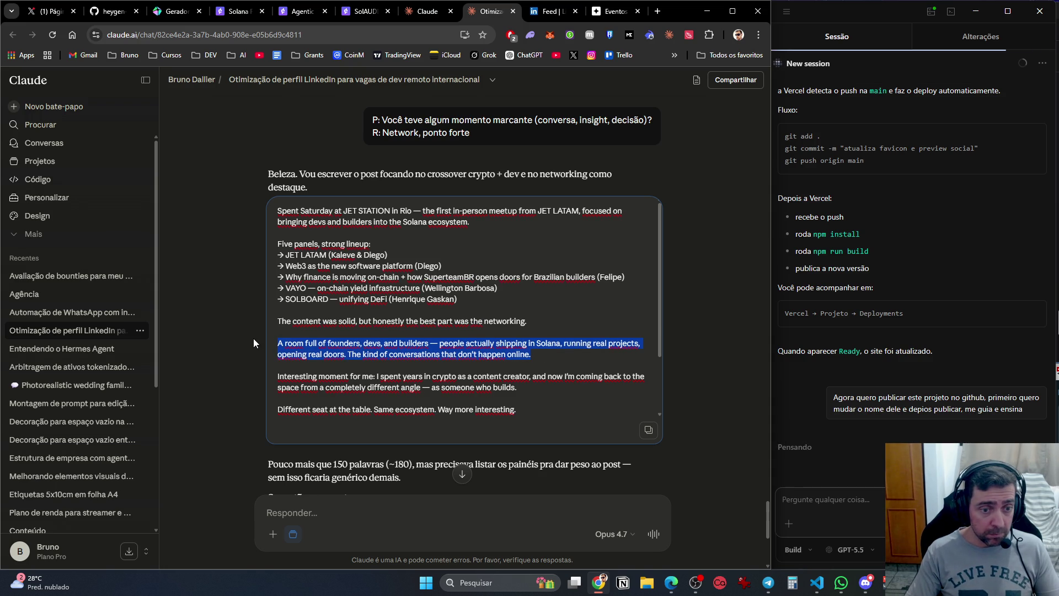
Delete the founders paragraph, end the creator sentence with 'now as a dev.', and select the whole draft.
key("BackSpace")
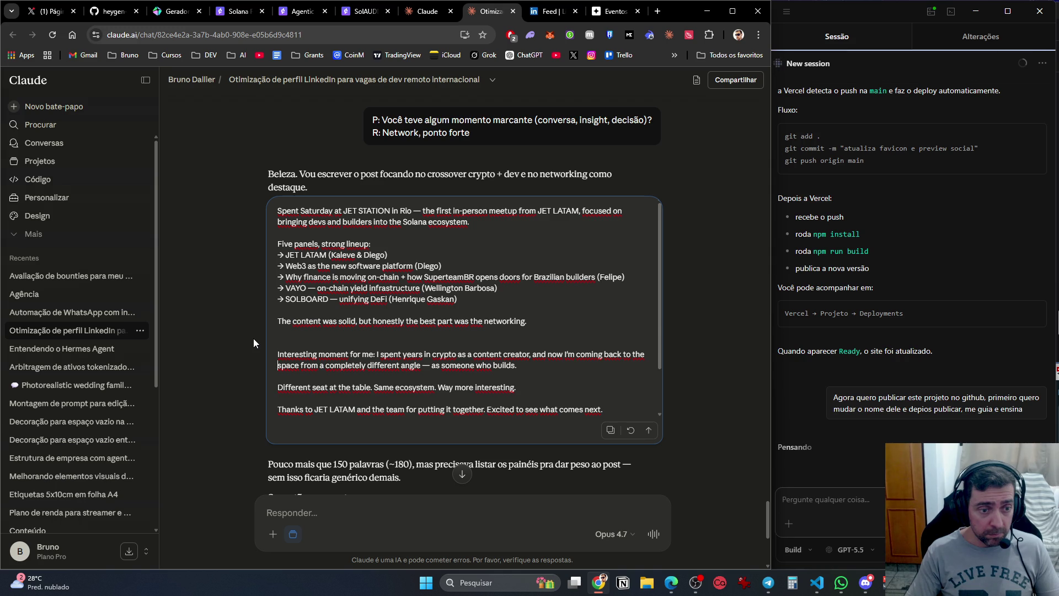
key("shift+Left")
key("shift+Left")
key("shift+Left")
key("shift+Left")
key("shift+Left")
key("shift+Left")
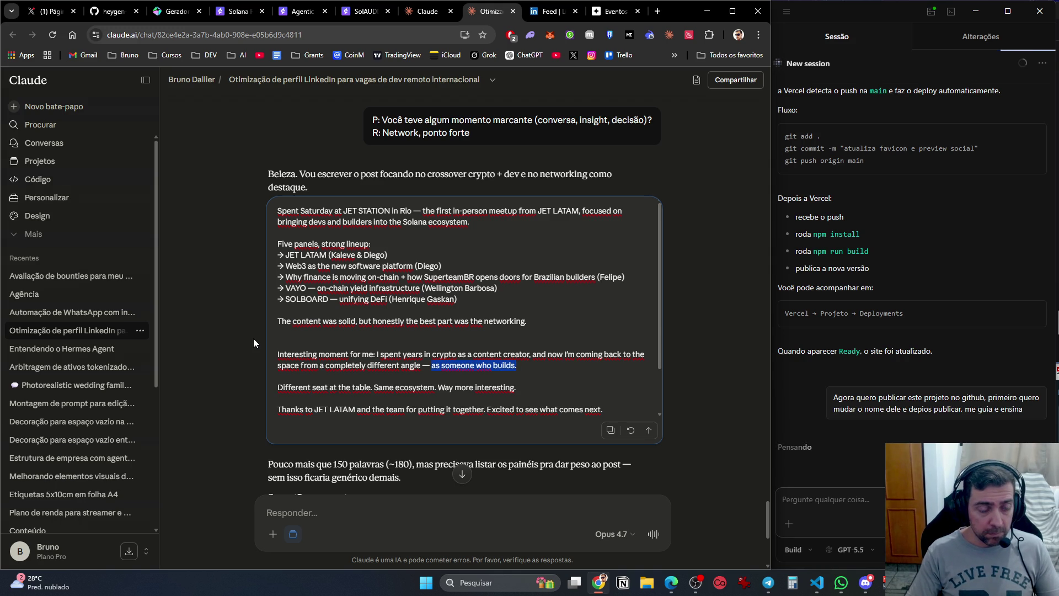
type("no")
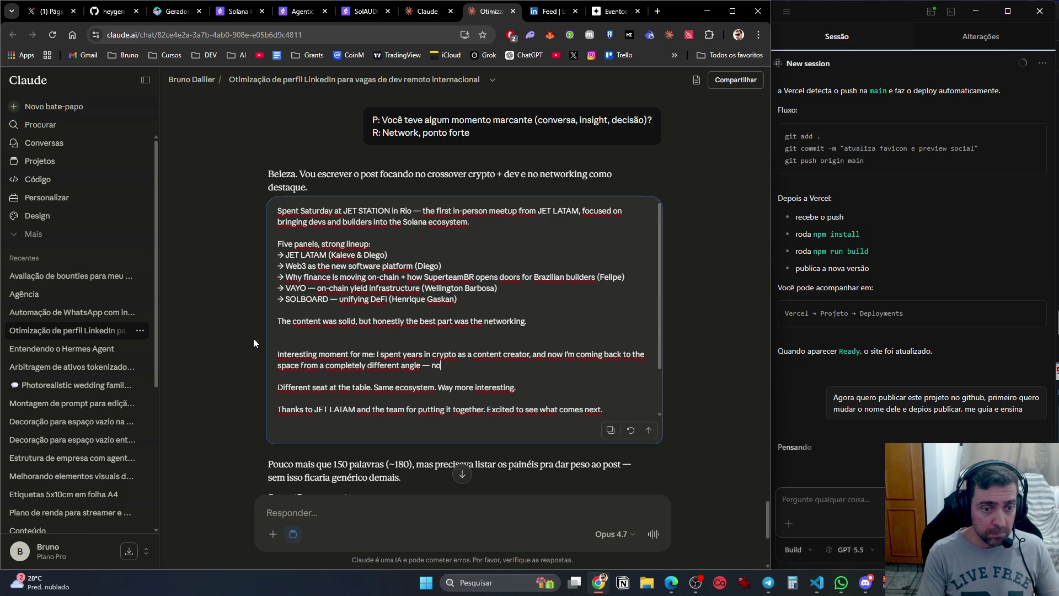
type("w as a dev.")
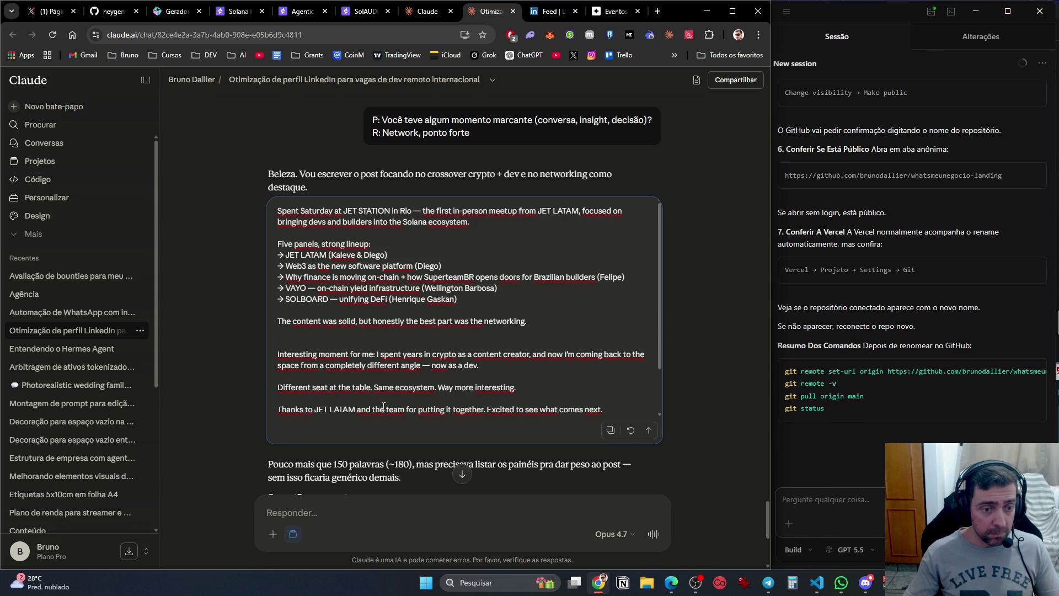
left_click_drag(630, 409, 269, 191)
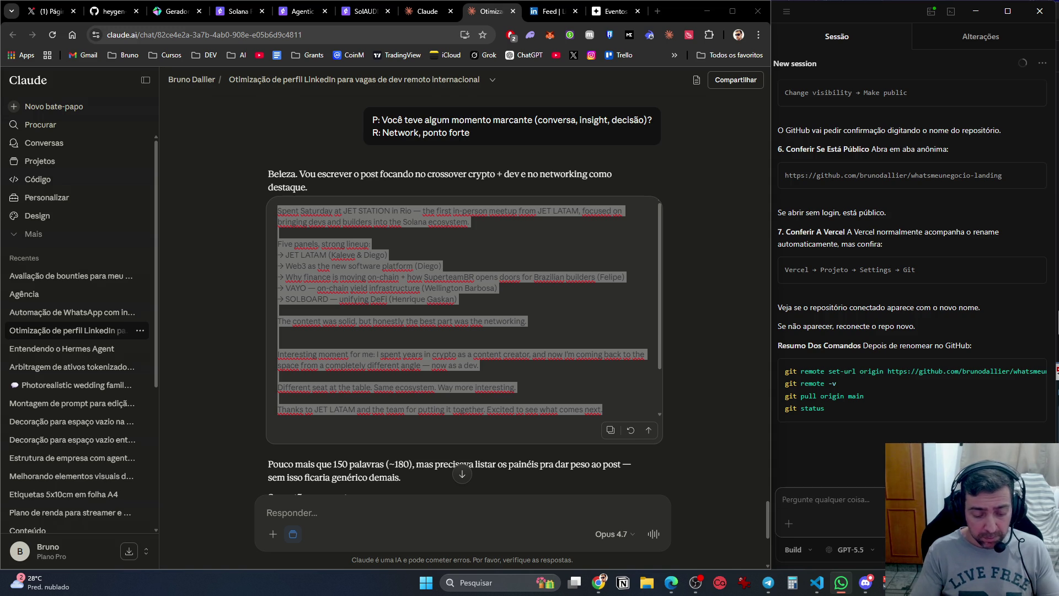
Close the Claude tab, dismiss the leftover dialog, and open your LinkedIn profile.
left_click(487, 12)
left_click(512, 12)
left_click(571, 101)
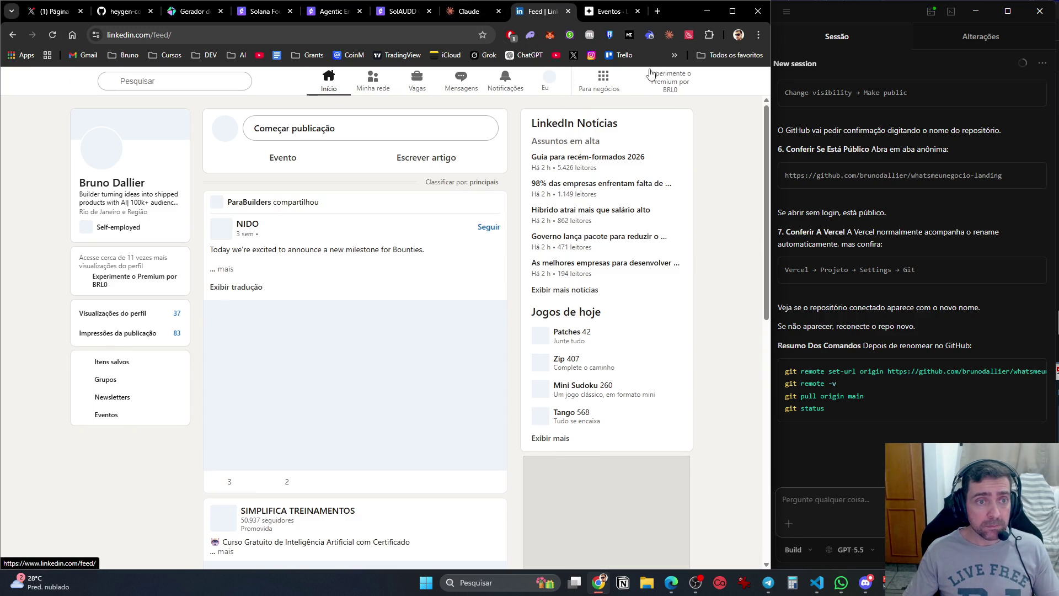
scroll(298, 263, "down", 5)
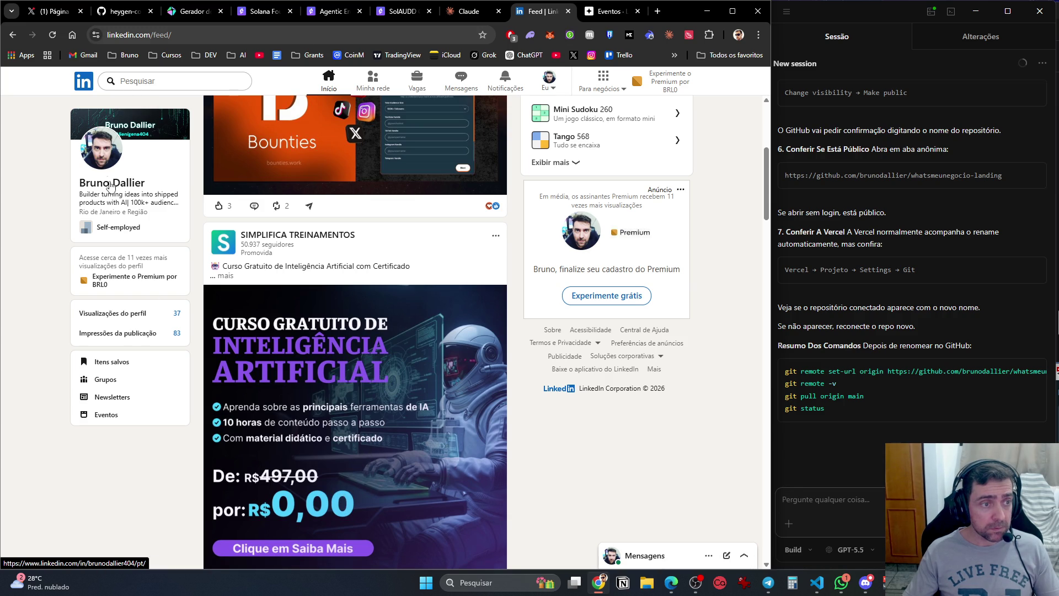
left_click(116, 188)
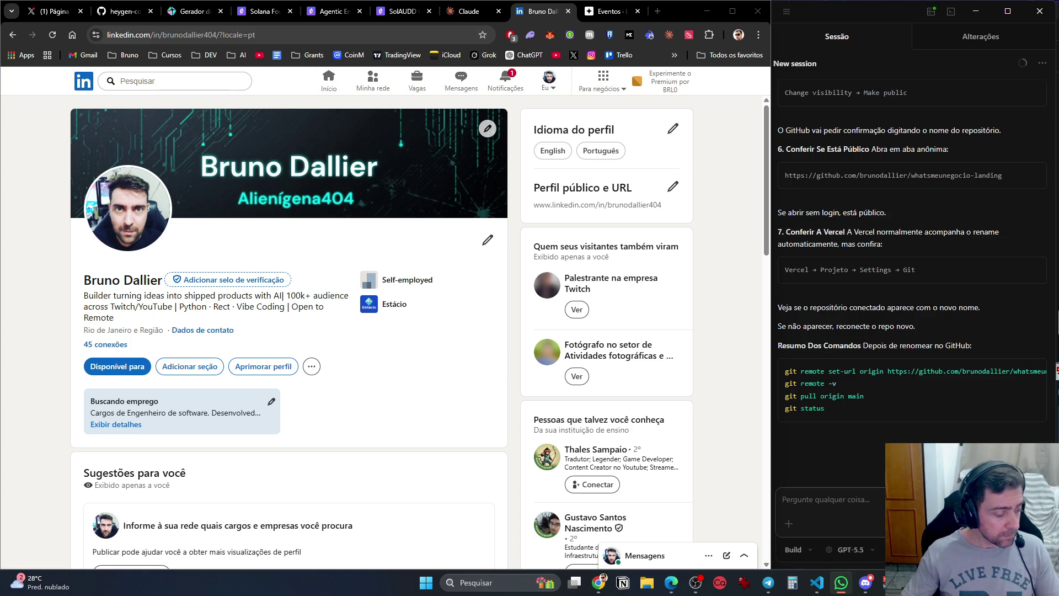
Reload the profile, locate the JET STATION post in the activity carousel, and show all activity.
scroll(262, 254, "down", 10)
scroll(262, 254, "down", 2)
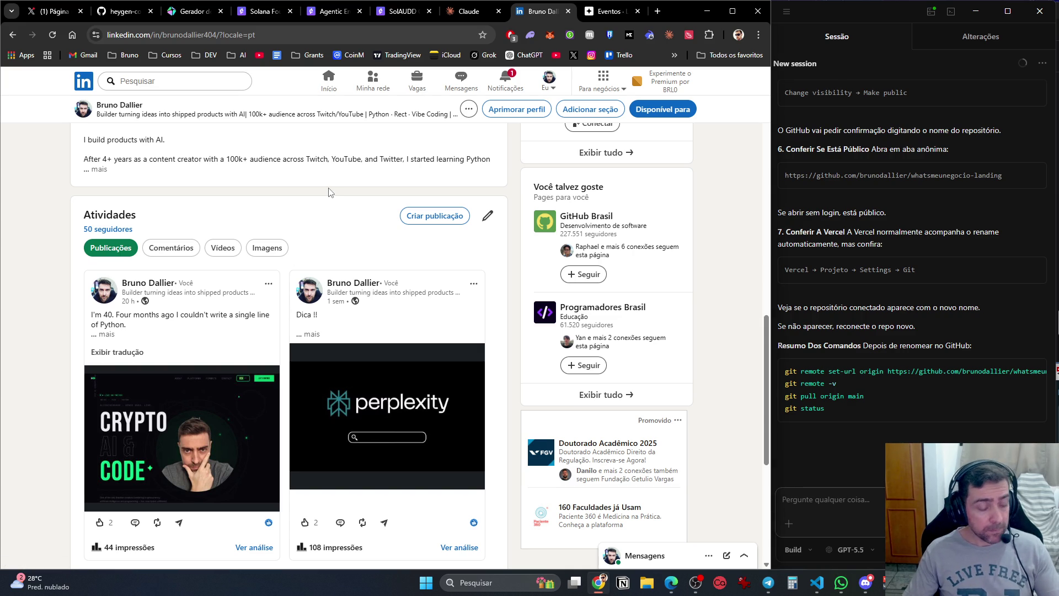
key("F5")
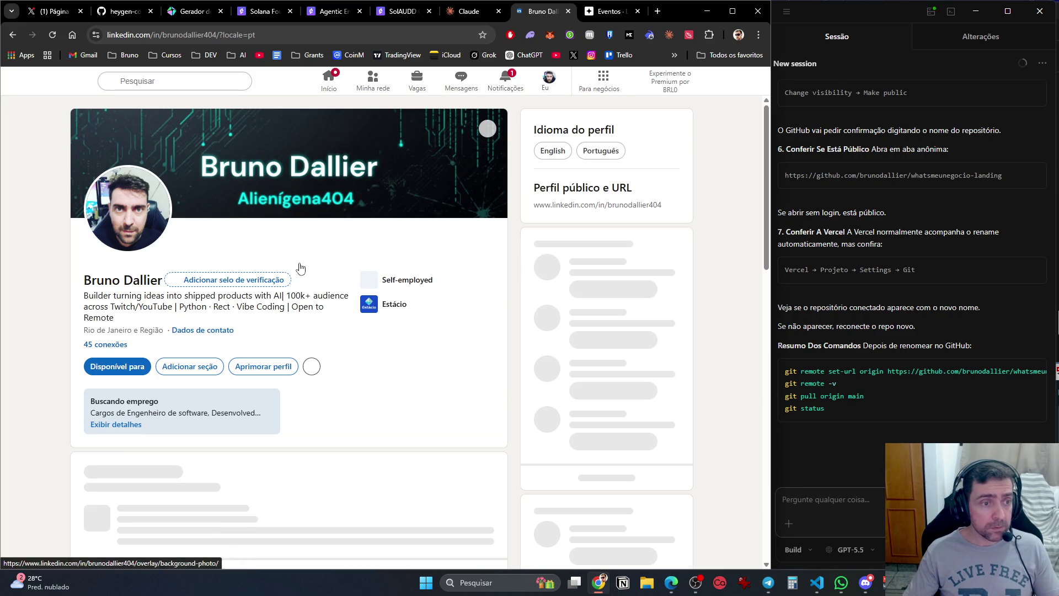
scroll(401, 339, "down", 15)
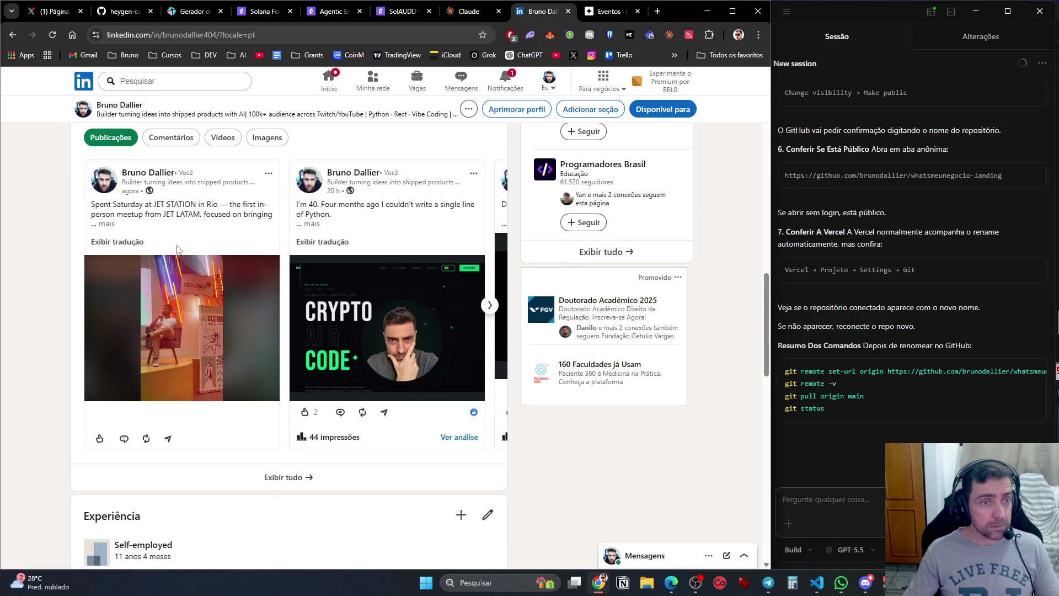
left_click(489, 305)
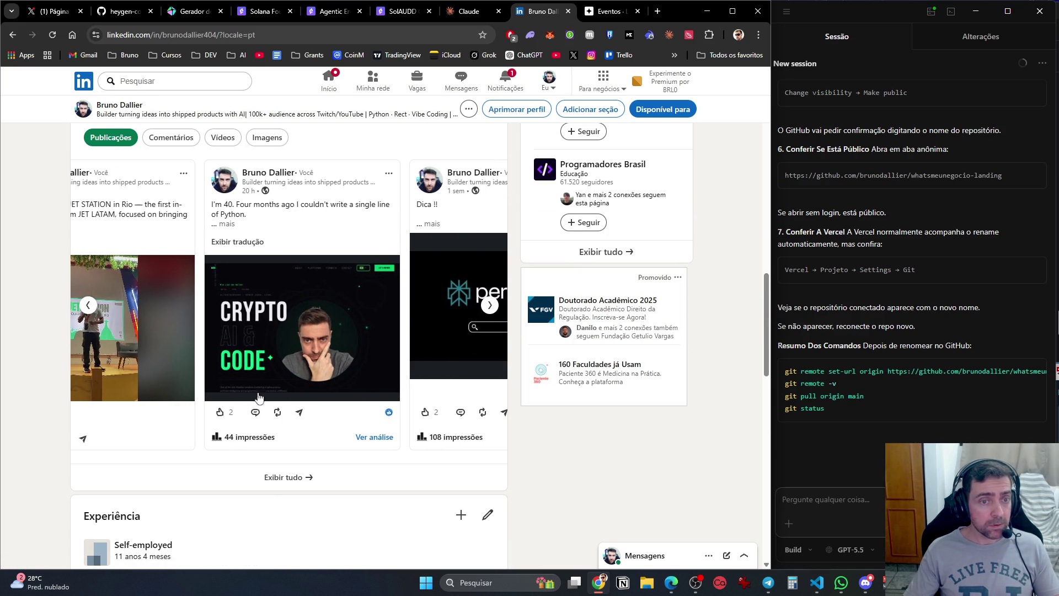
left_click(88, 305)
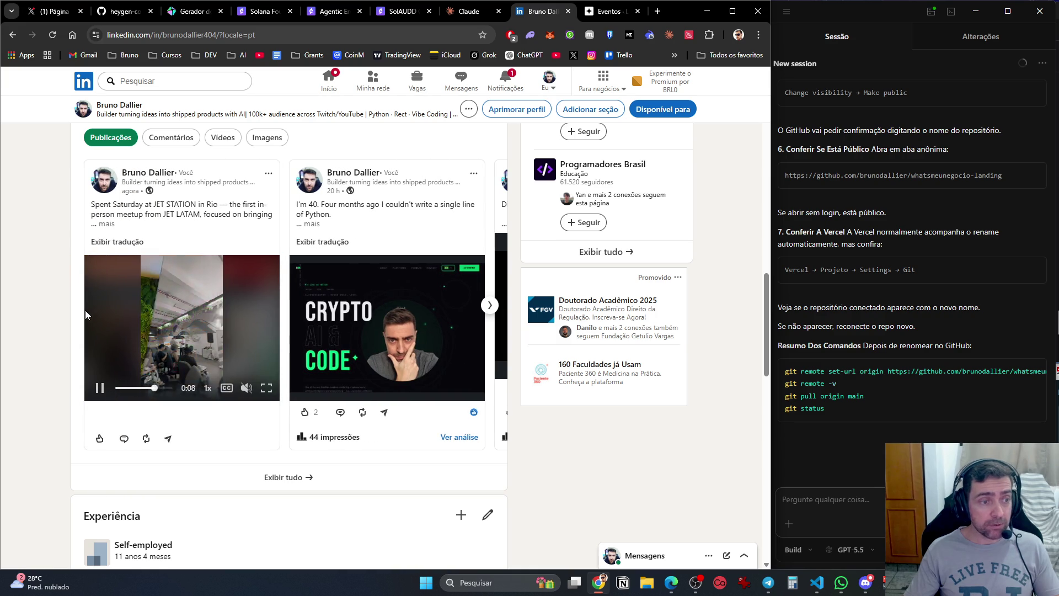
left_click(303, 478)
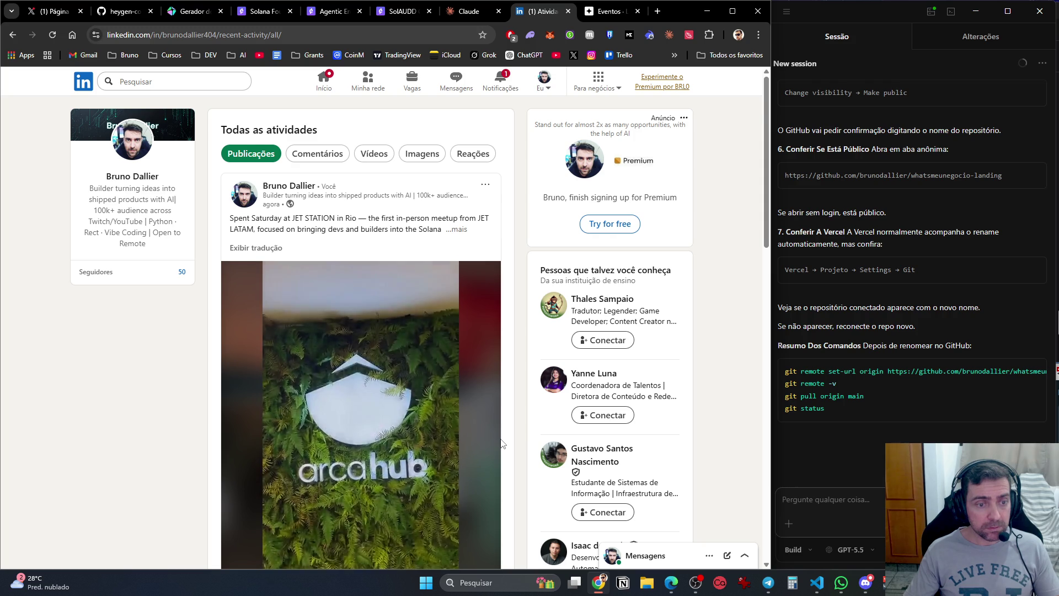
Expand the JET STATION post to read its full text, then return to the home feed.
scroll(503, 444, "down", 4)
scroll(512, 453, "up", 4)
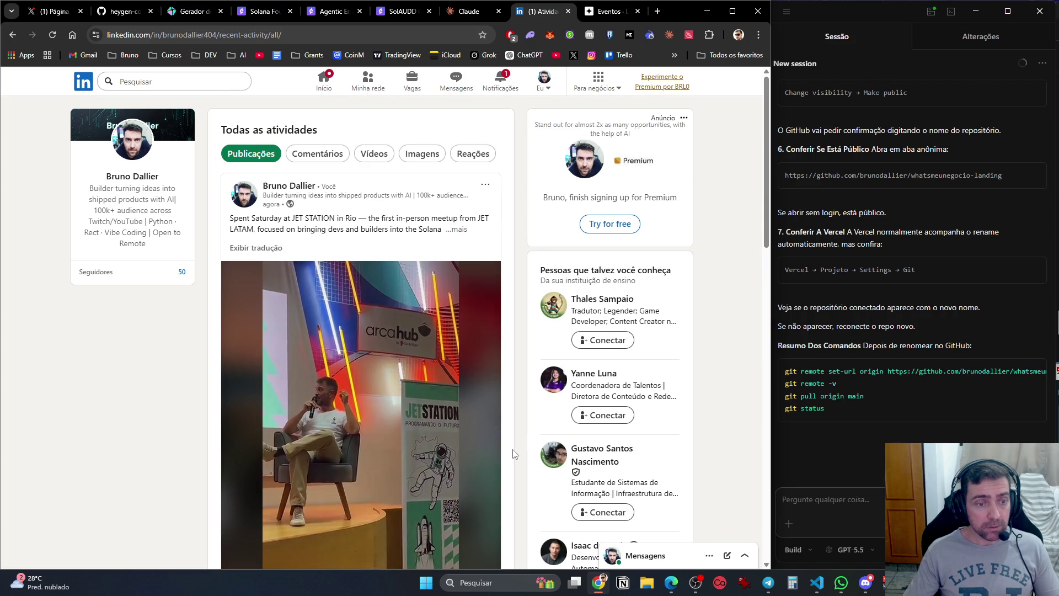
scroll(513, 461, "down", 5)
scroll(513, 465, "up", 6)
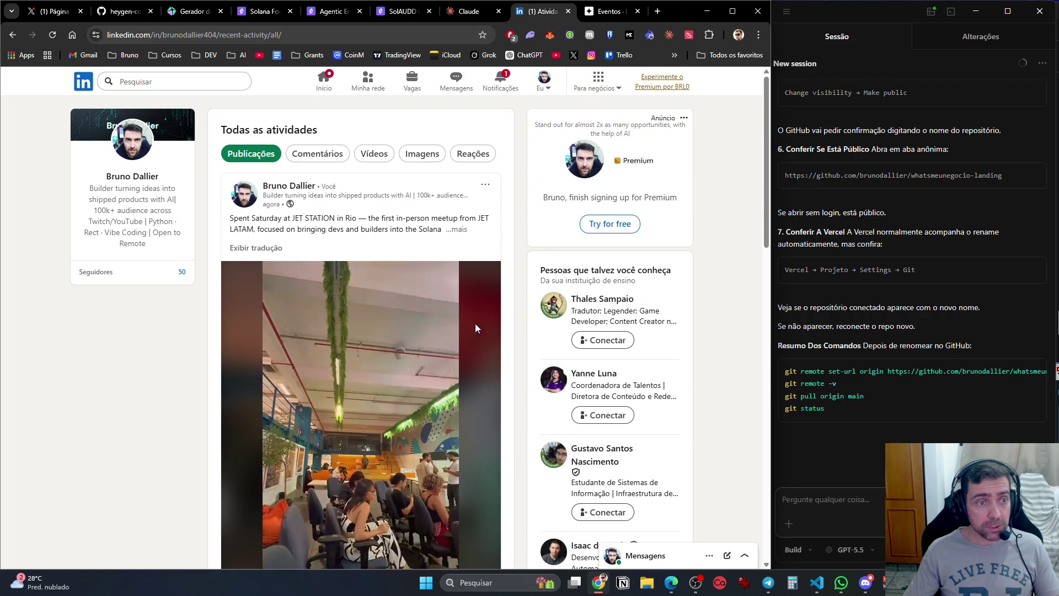
left_click(456, 228)
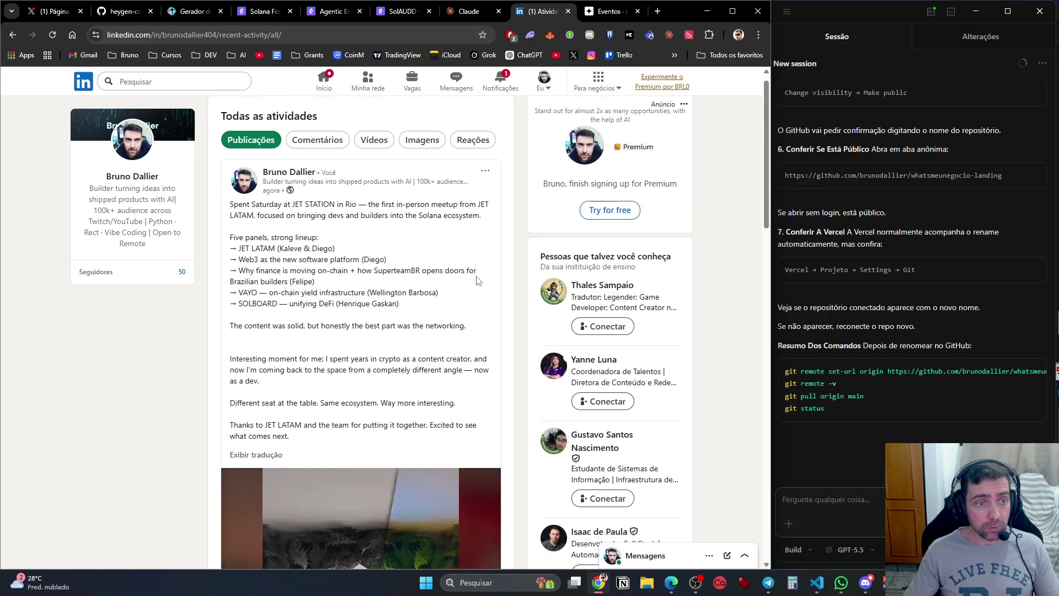
scroll(473, 293, "down", 10)
scroll(470, 304, "down", 8)
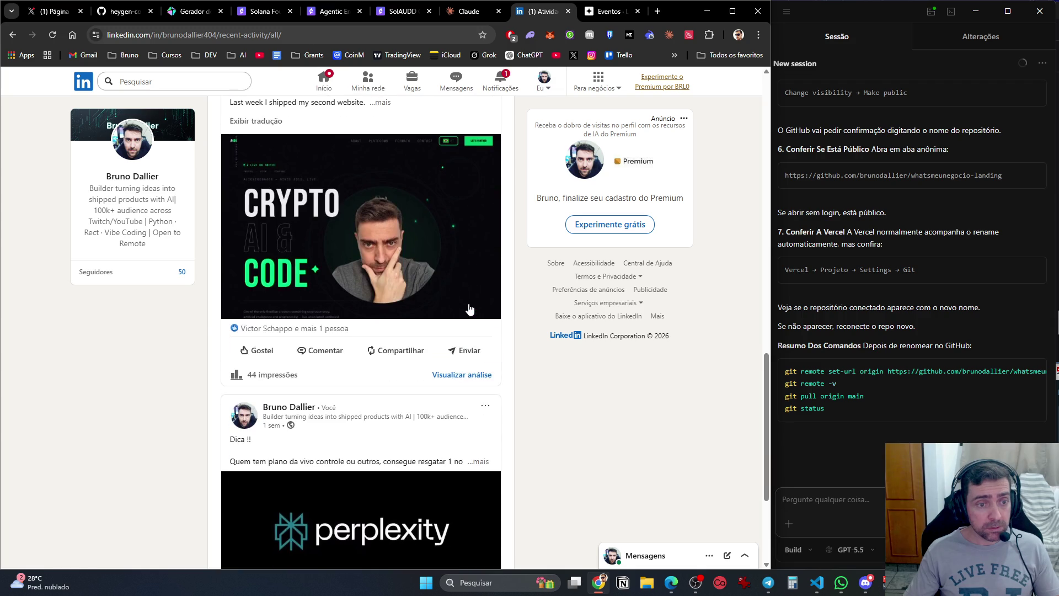
scroll(467, 317, "up", 6)
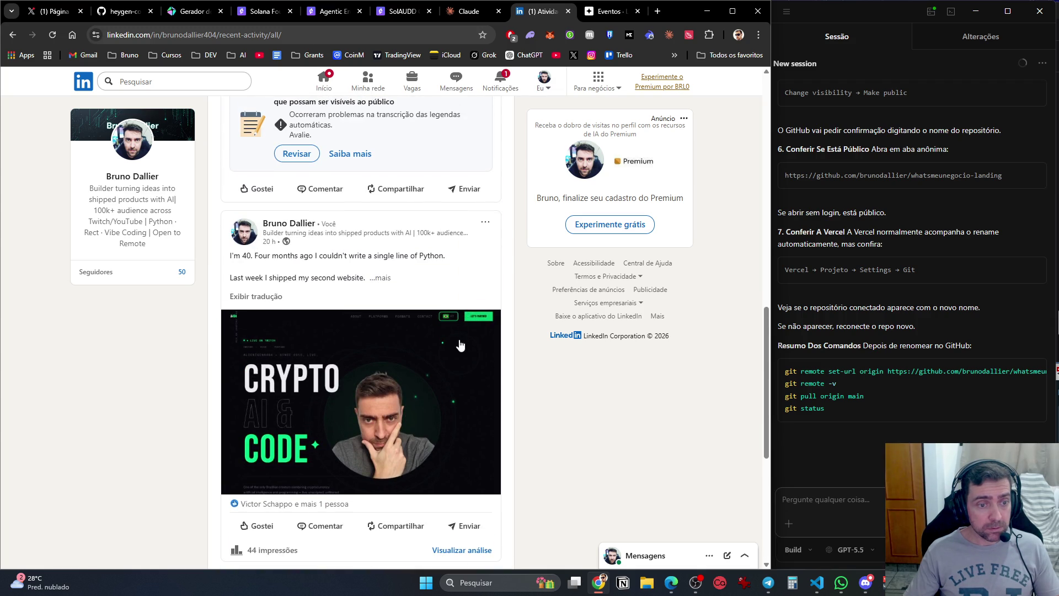
scroll(461, 342, "up", 10)
scroll(458, 342, "up", 3)
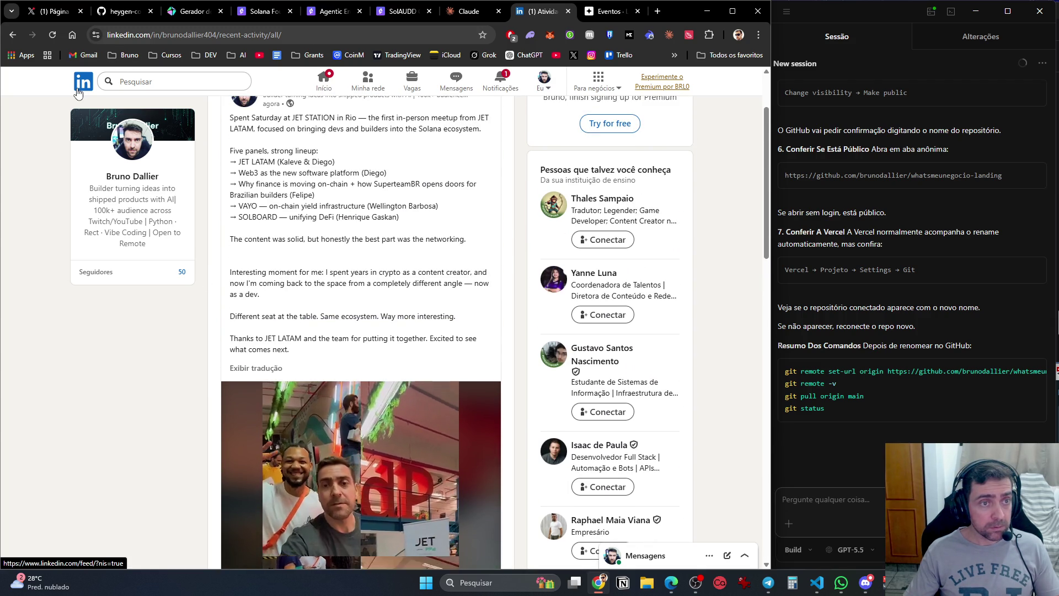
left_click(324, 82)
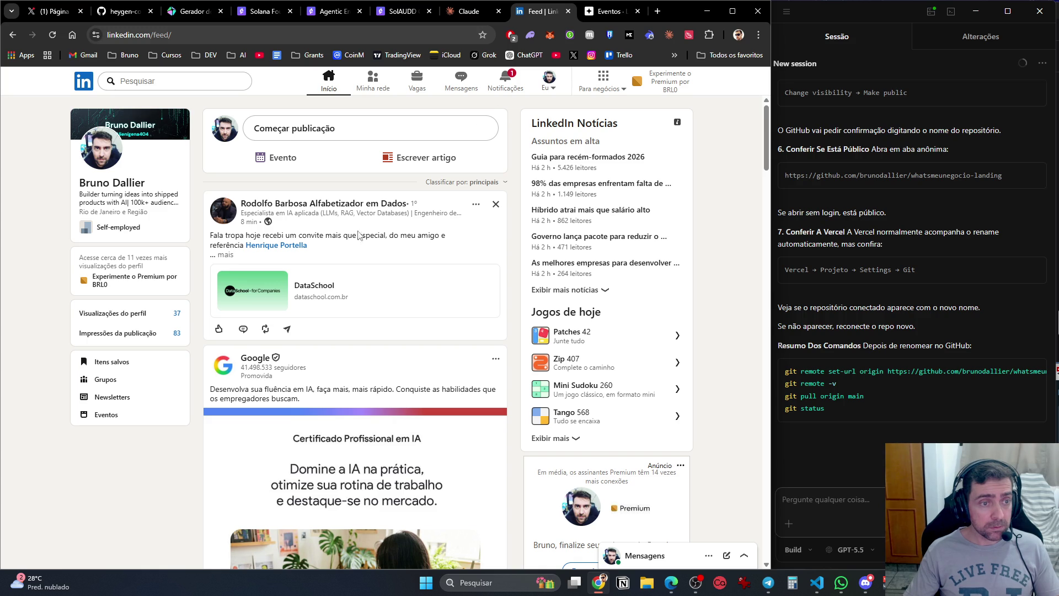
Expand the DataSchool course post and scroll further down the LinkedIn feed.
left_click(224, 255)
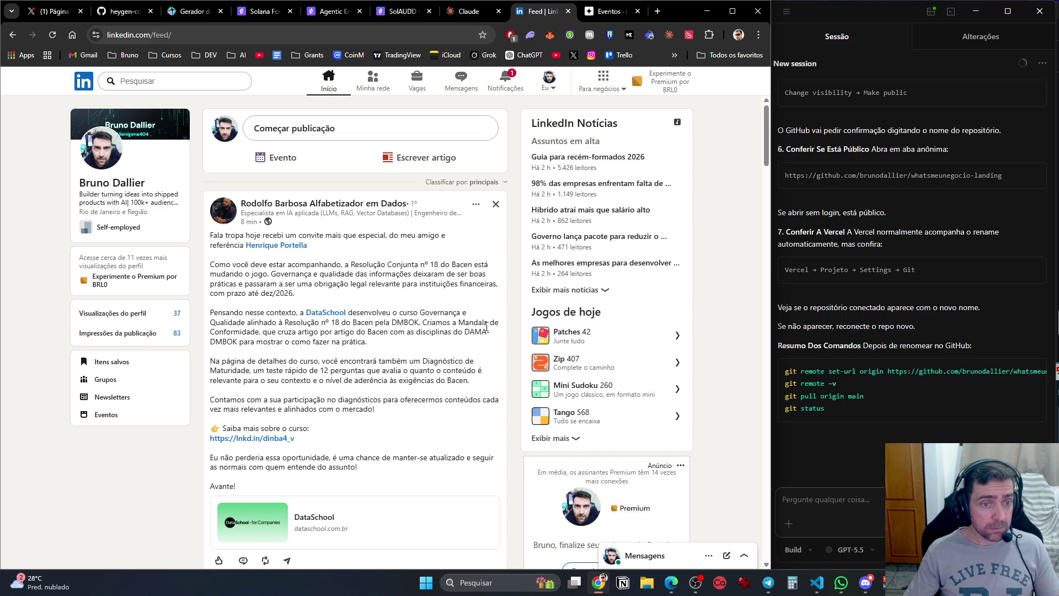
scroll(435, 345, "down", 15)
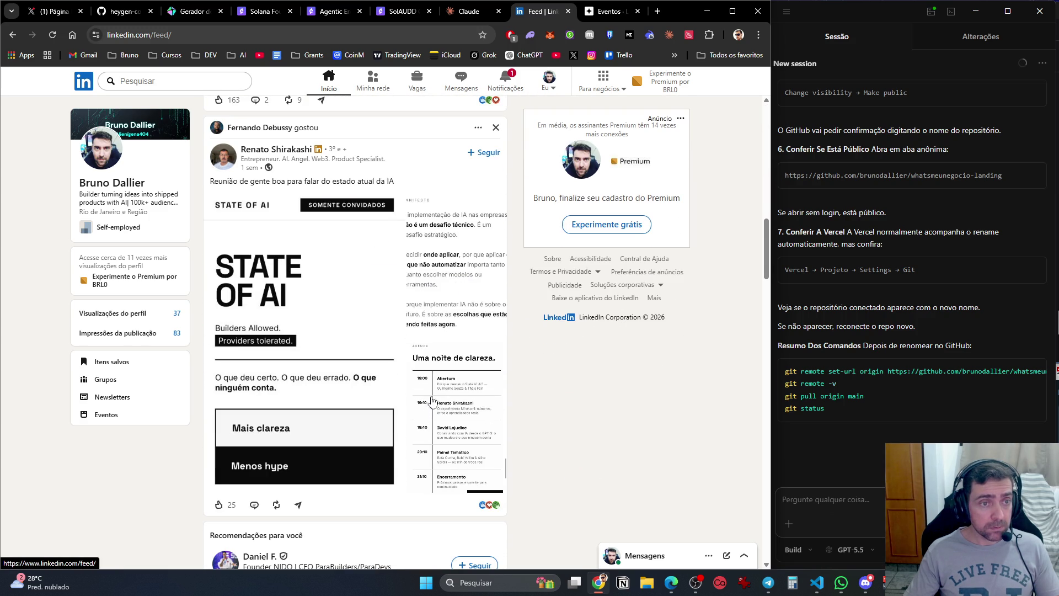
scroll(434, 393, "down", 13)
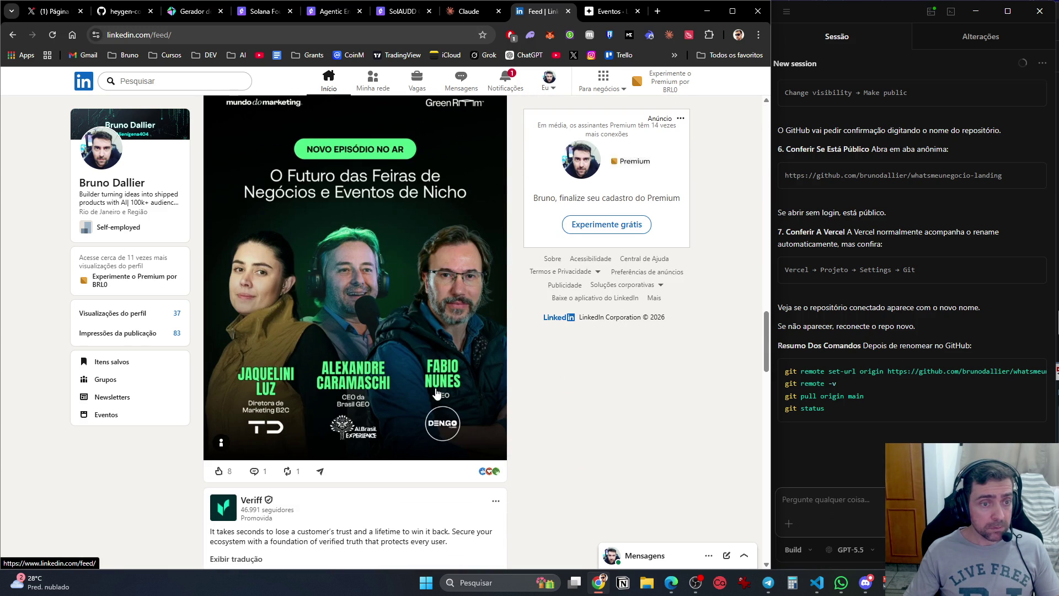
scroll(624, 420, "down", 12)
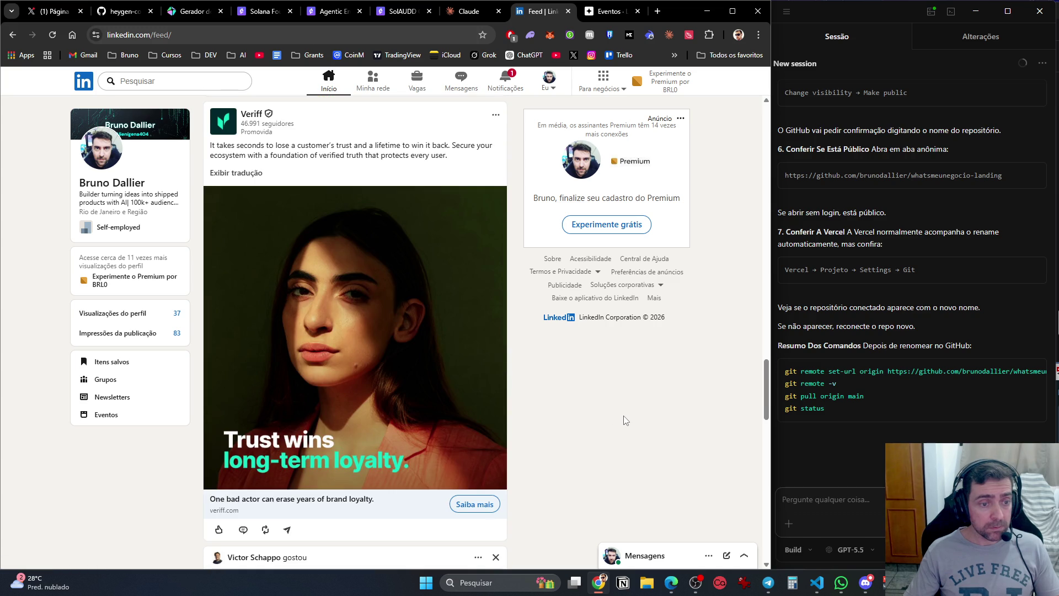
scroll(626, 421, "down", 2)
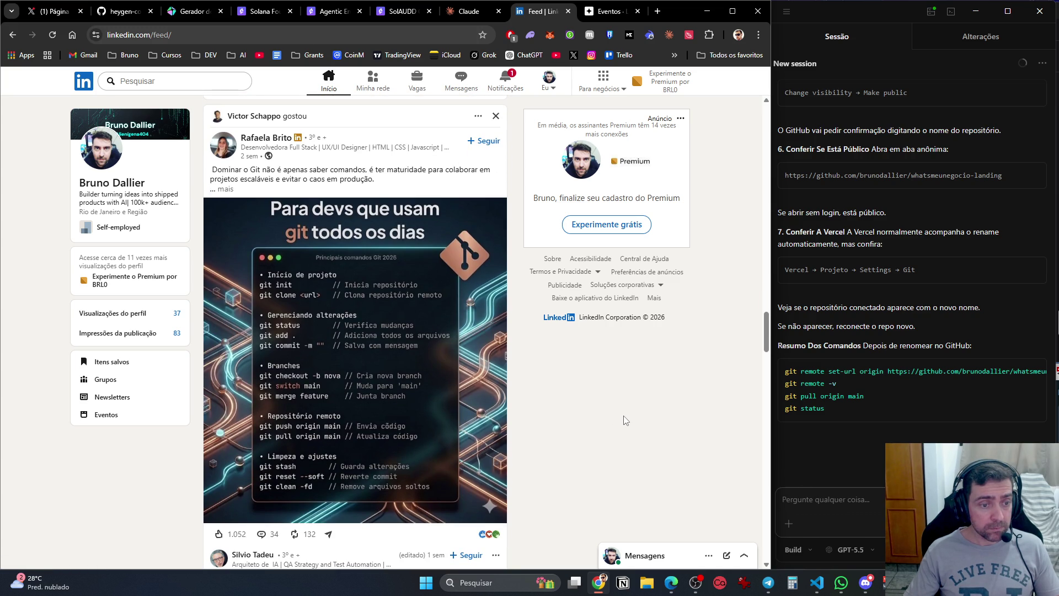
scroll(625, 420, "down", 11)
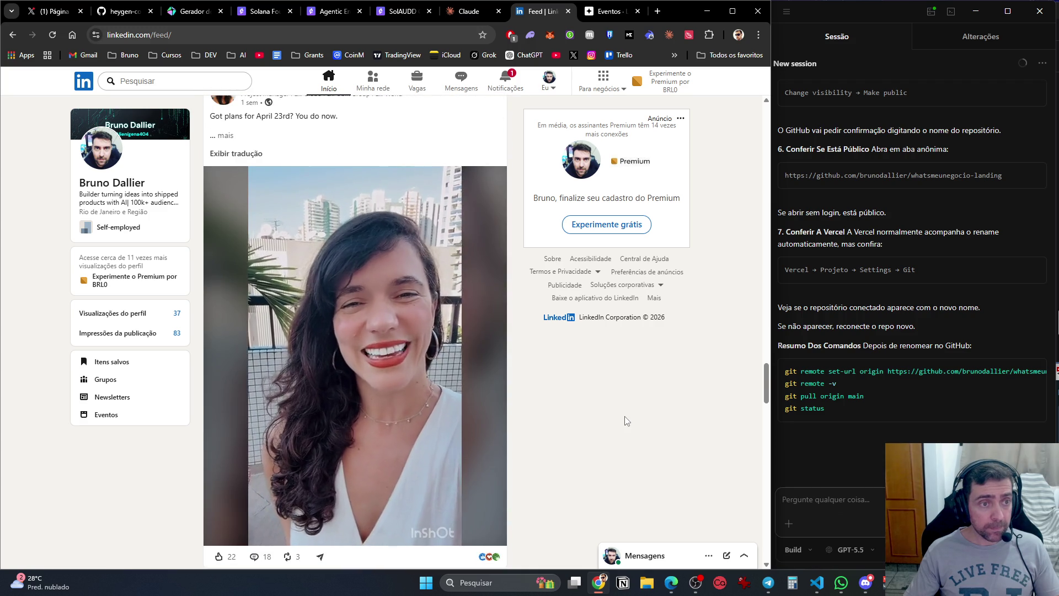
scroll(626, 420, "up", 2)
scroll(625, 421, "down", 10)
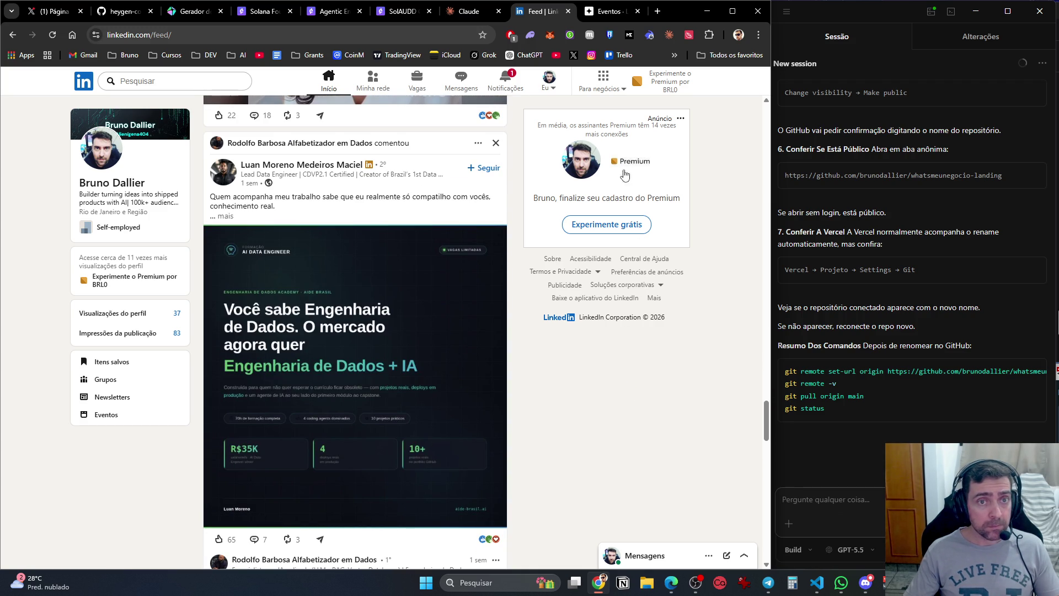
Close the Luma events tab, reload the LinkedIn feed, and scroll down it again.
left_click(587, 17)
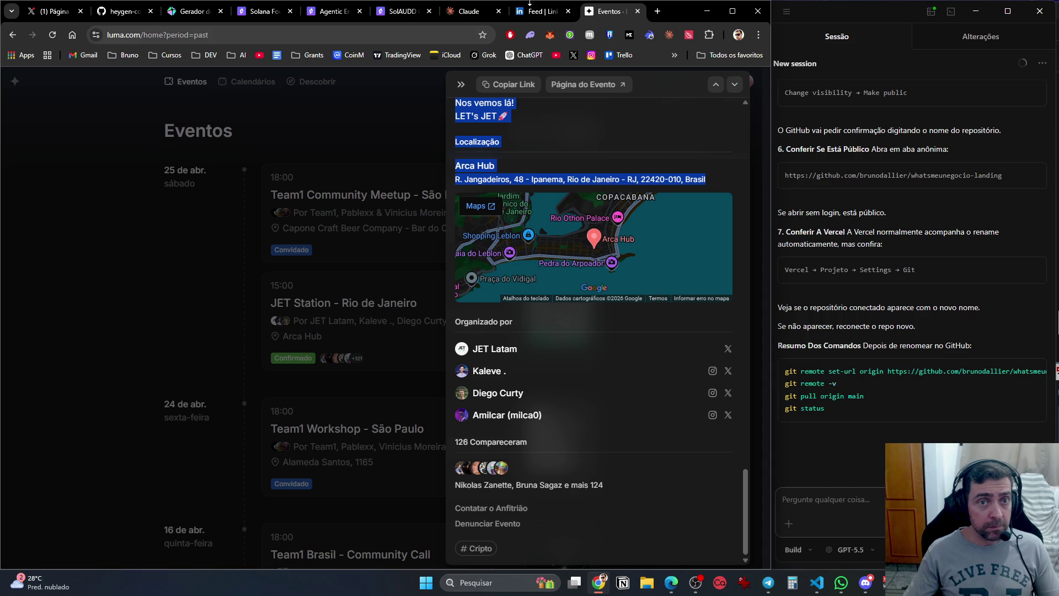
left_click(638, 11)
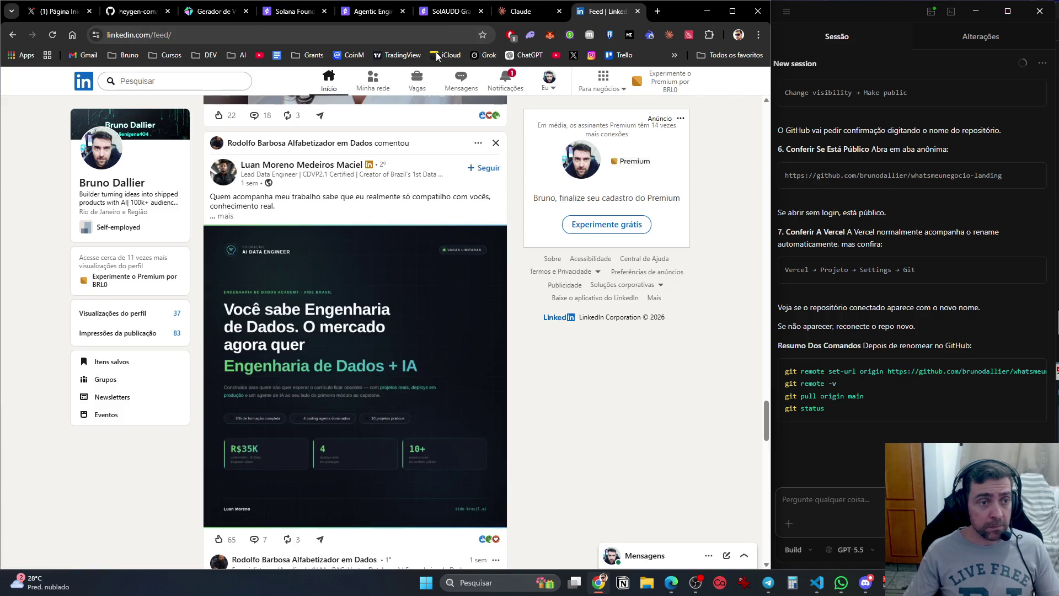
left_click(84, 88)
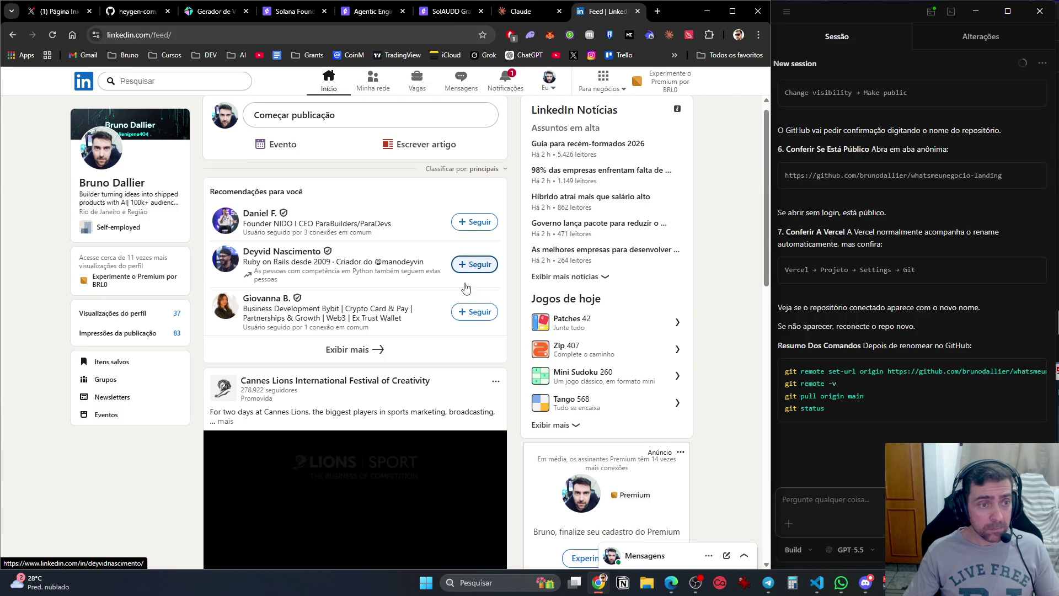
scroll(384, 336, "down", 15)
scroll(400, 378, "down", 20)
scroll(393, 388, "down", 20)
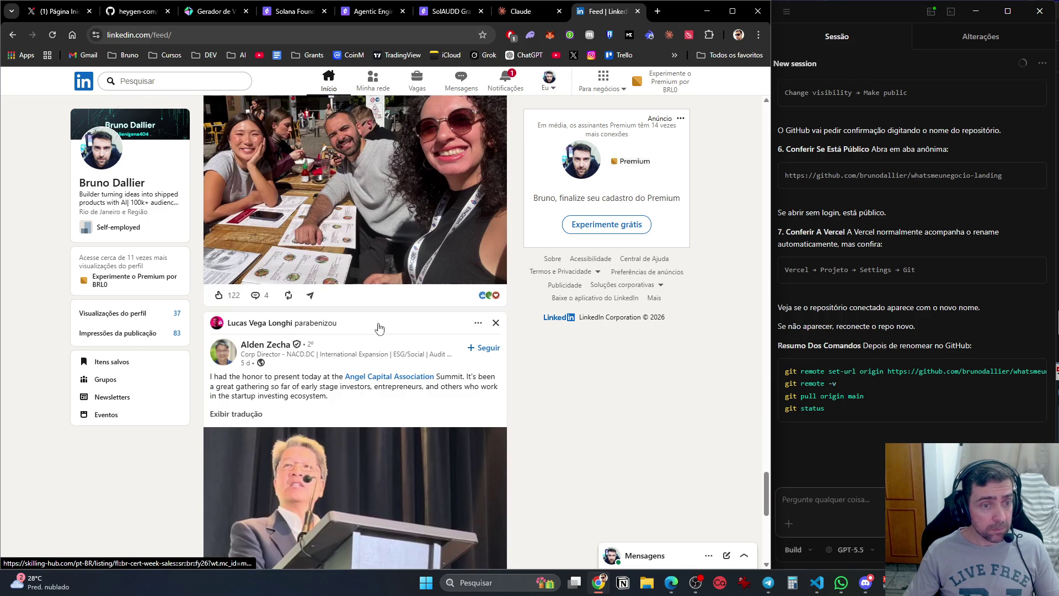
scroll(379, 327, "down", 8)
left_click(840, 582)
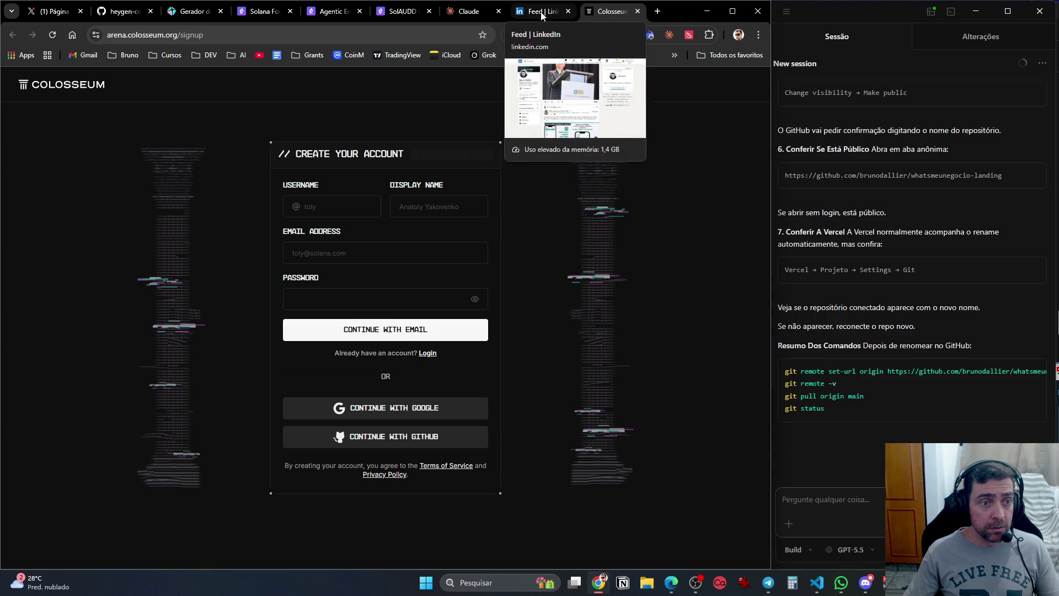
Close the Colosseum sign-up tab, try a LinkedIn search for 'deb', then close LinkedIn.
key("ctrl+w")
left_click(136, 82)
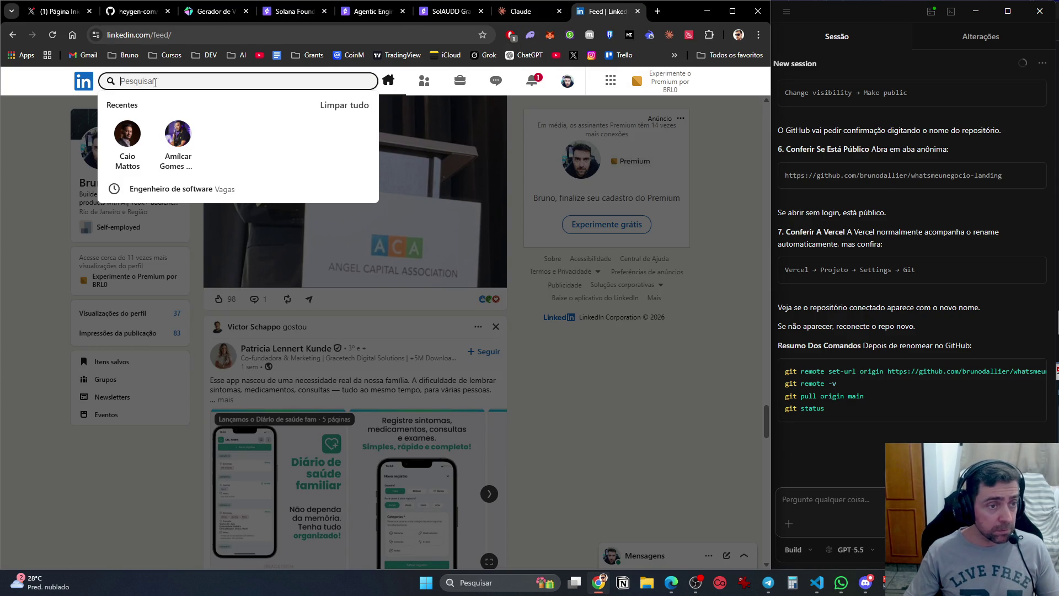
type("deb")
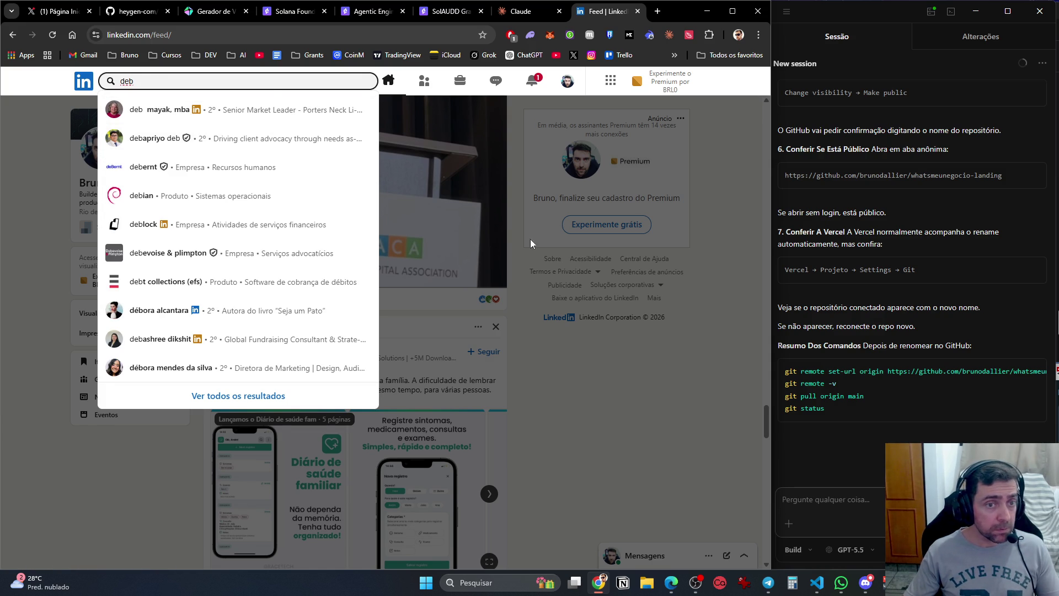
left_click(667, 370)
scroll(662, 381, "down", 10)
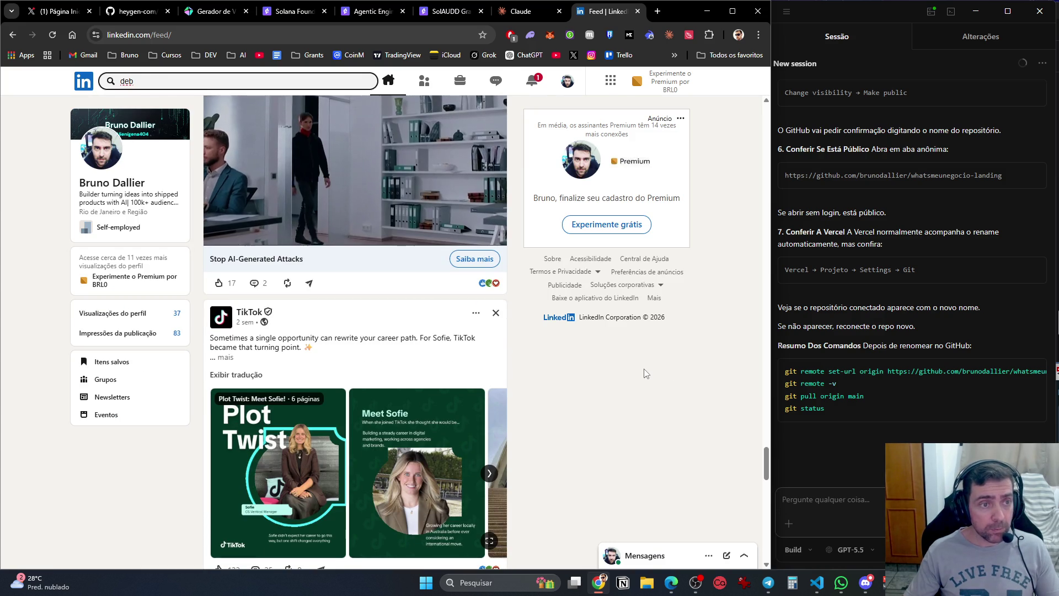
key("ctrl+w")
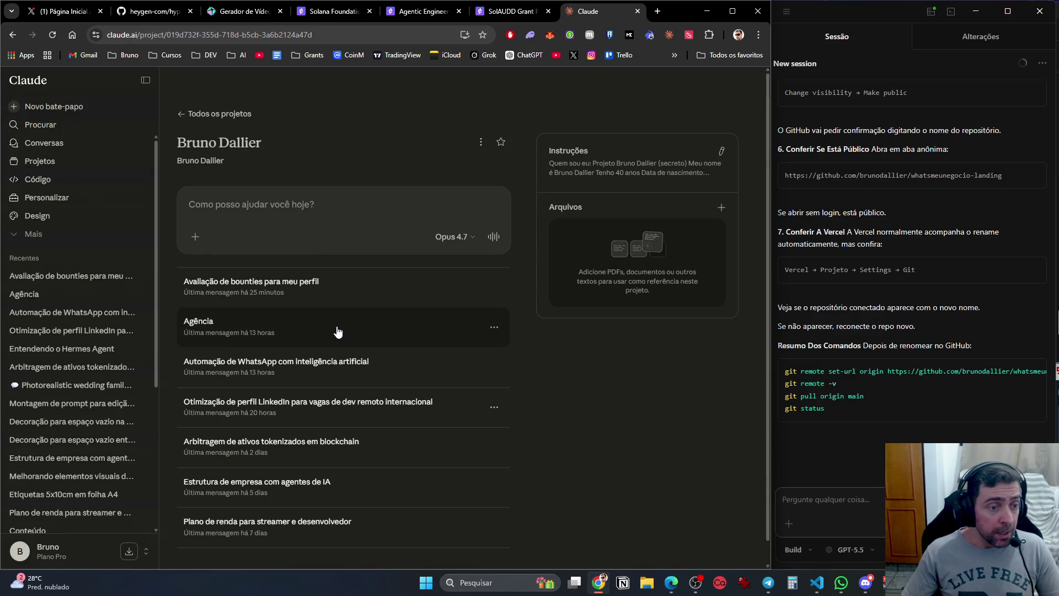
Open the 'Automação de WhatsApp com inteligência artificial' chat and read through its latest reply.
left_click(362, 370)
scroll(410, 437, "down", 20)
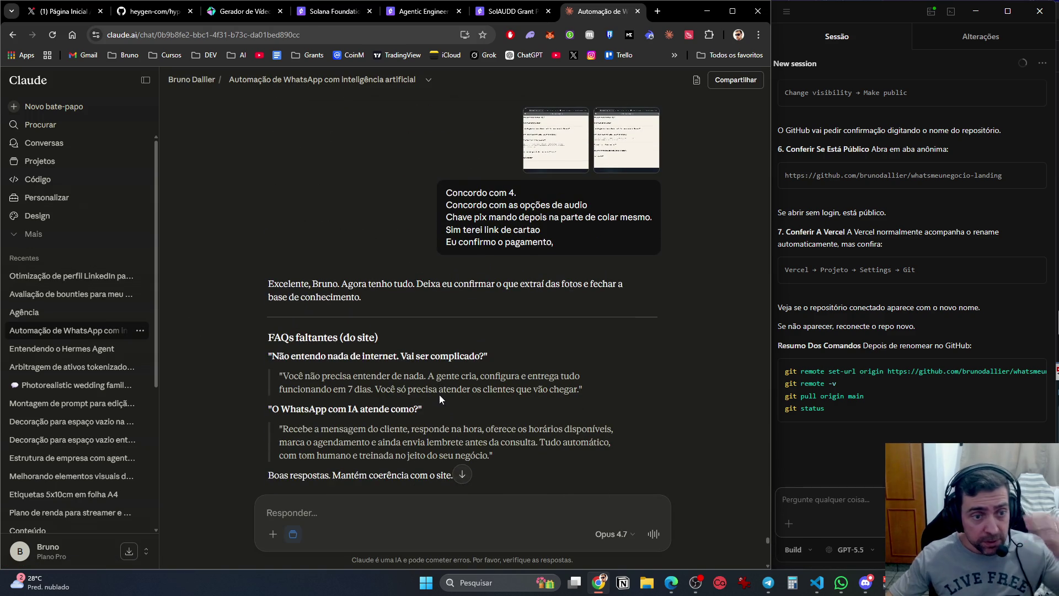
scroll(439, 395, "down", 2)
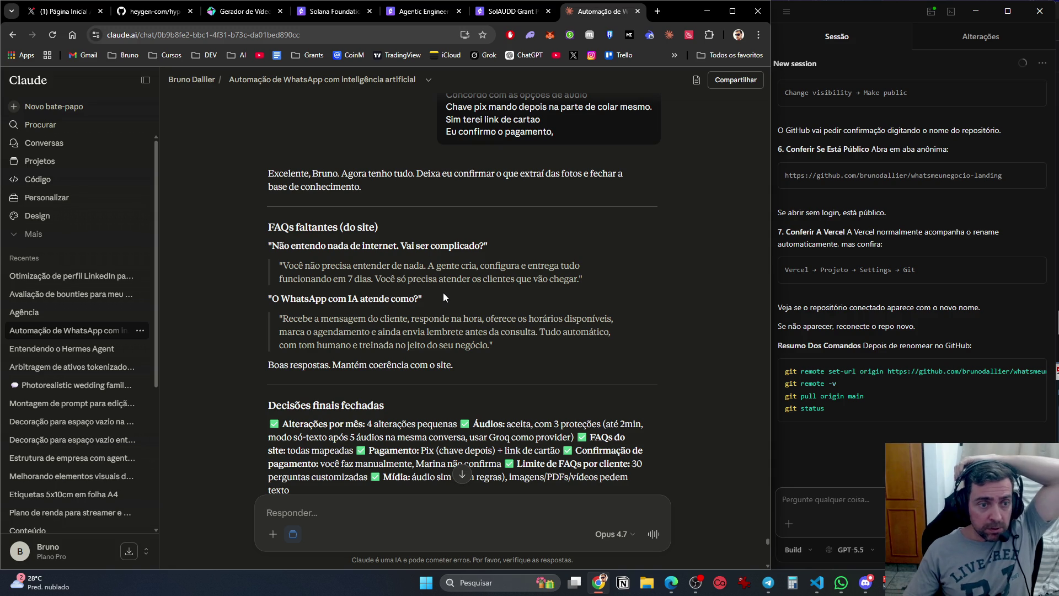
scroll(443, 297, "down", 4)
scroll(456, 317, "down", 3)
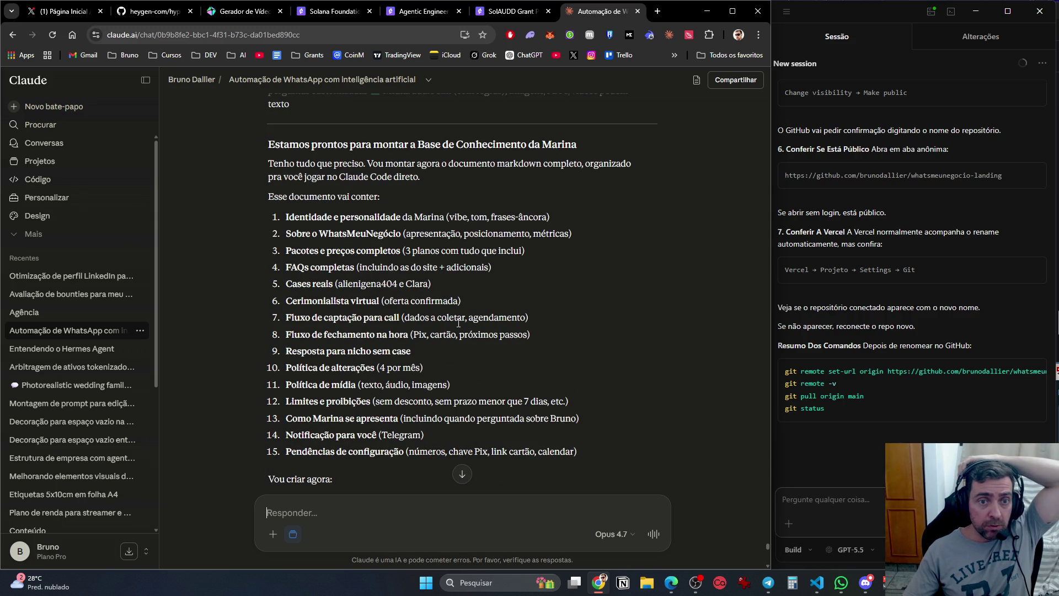
scroll(458, 324, "down", 15)
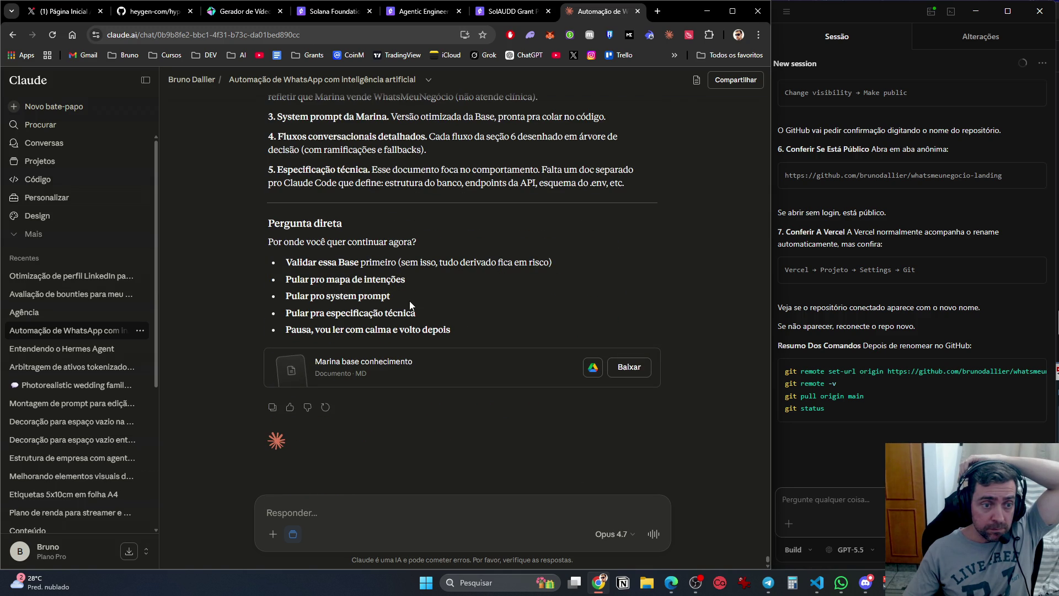
scroll(428, 352, "up", 6)
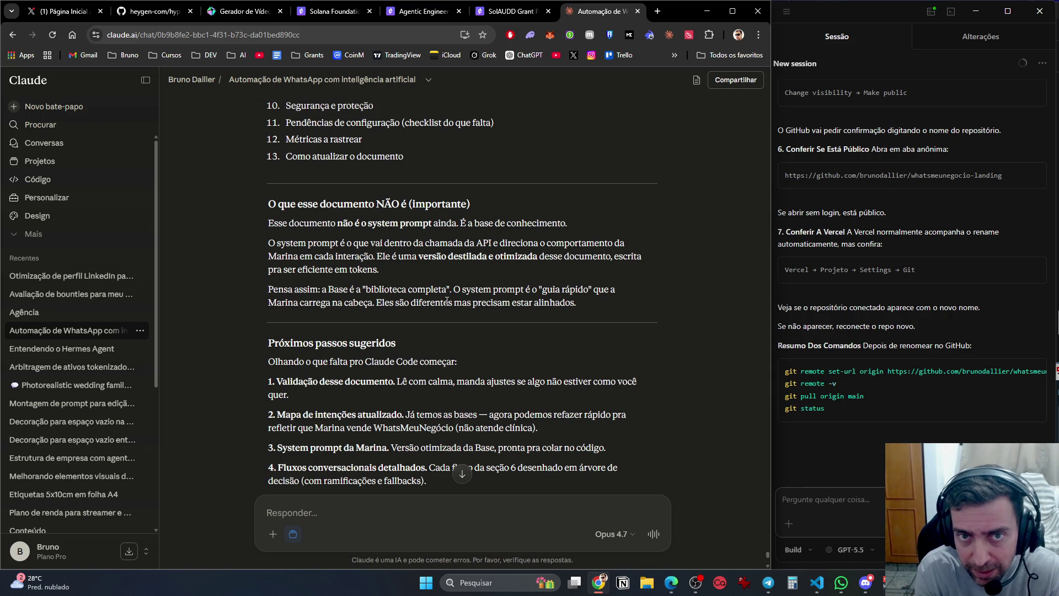
left_click(657, 11)
Load aws.amazon.com, dismiss the chat invitation, and show the 'Descubra a AWS' topics overview.
type("awp")
key("BackSpace")
type("s.amazon.com.br")
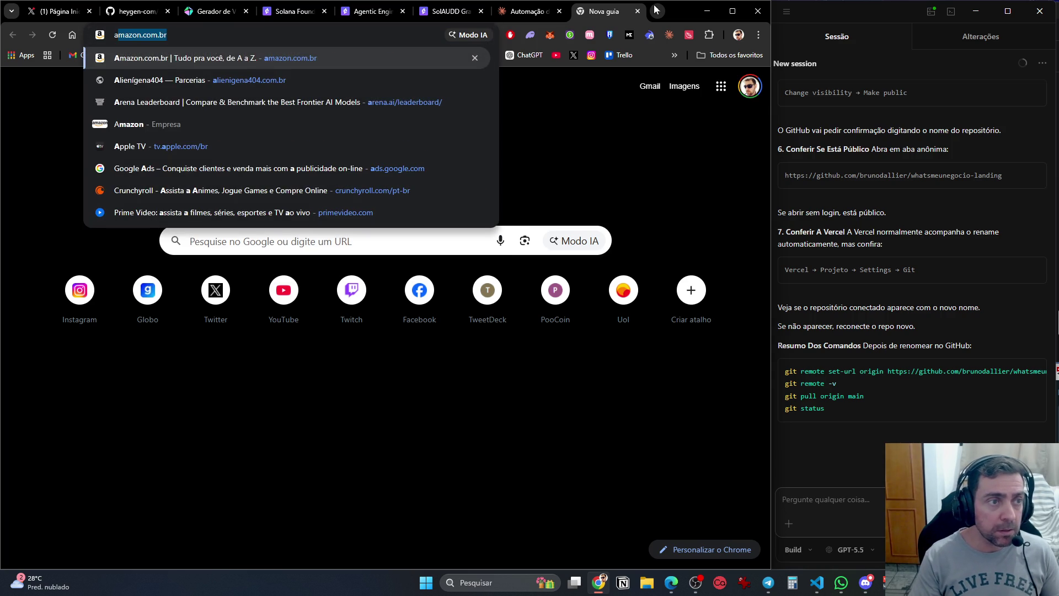
key("Return")
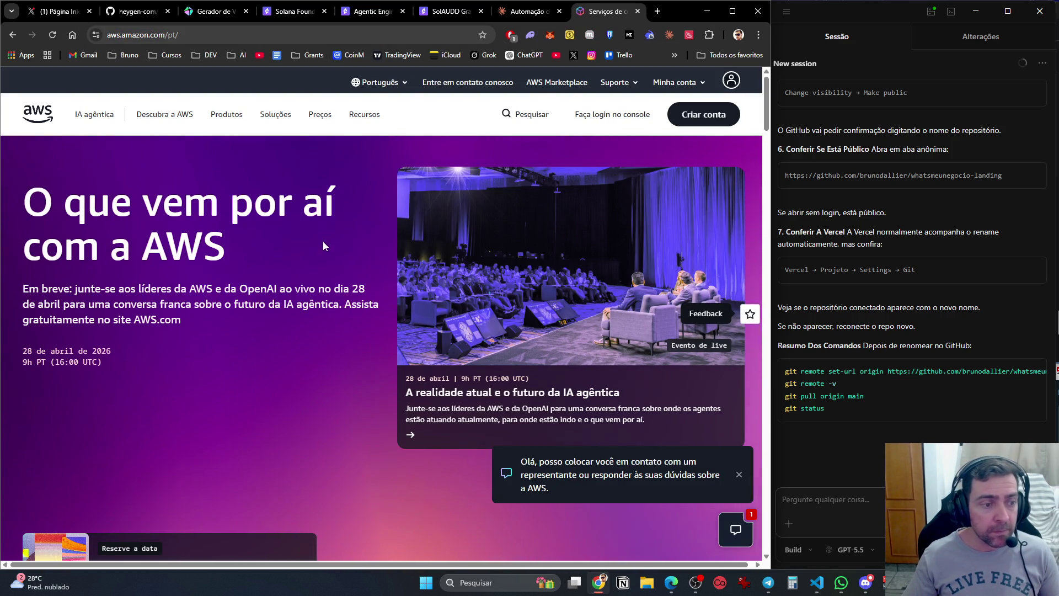
scroll(322, 236, "down", 4)
scroll(320, 236, "down", 6)
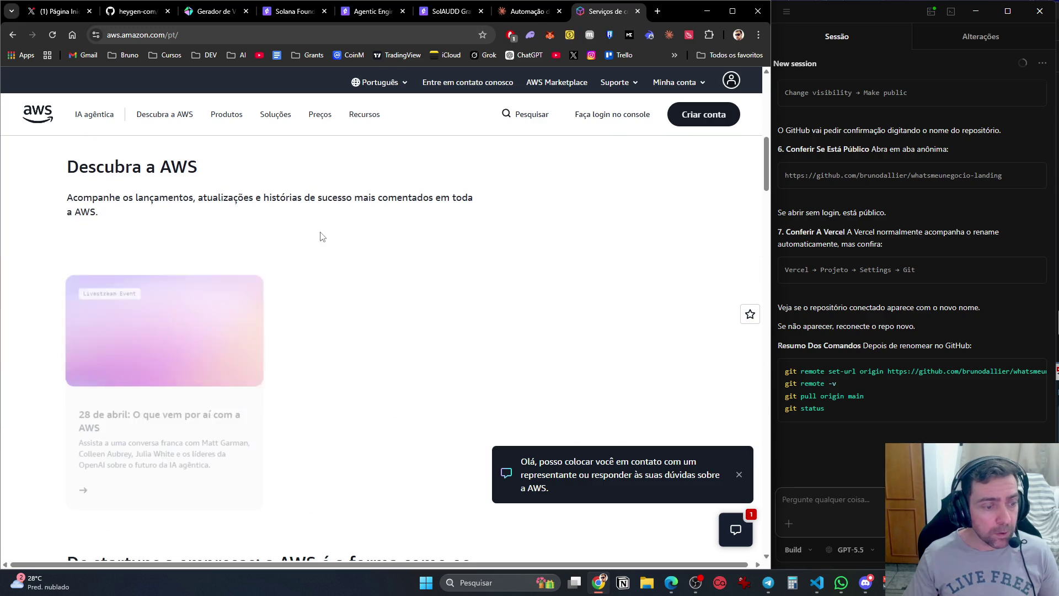
left_click(740, 474)
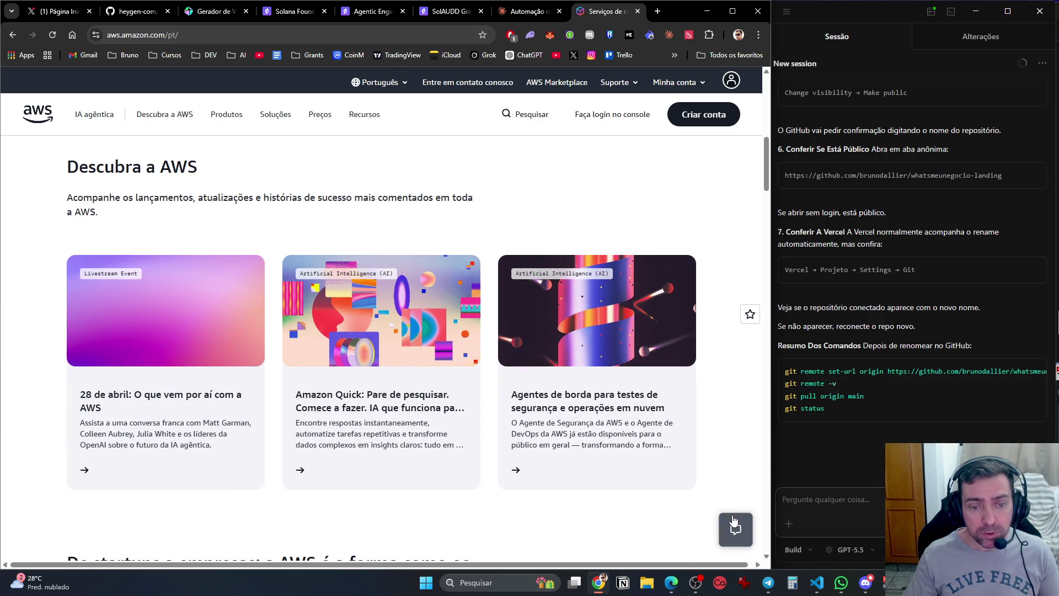
scroll(448, 390, "up", 10)
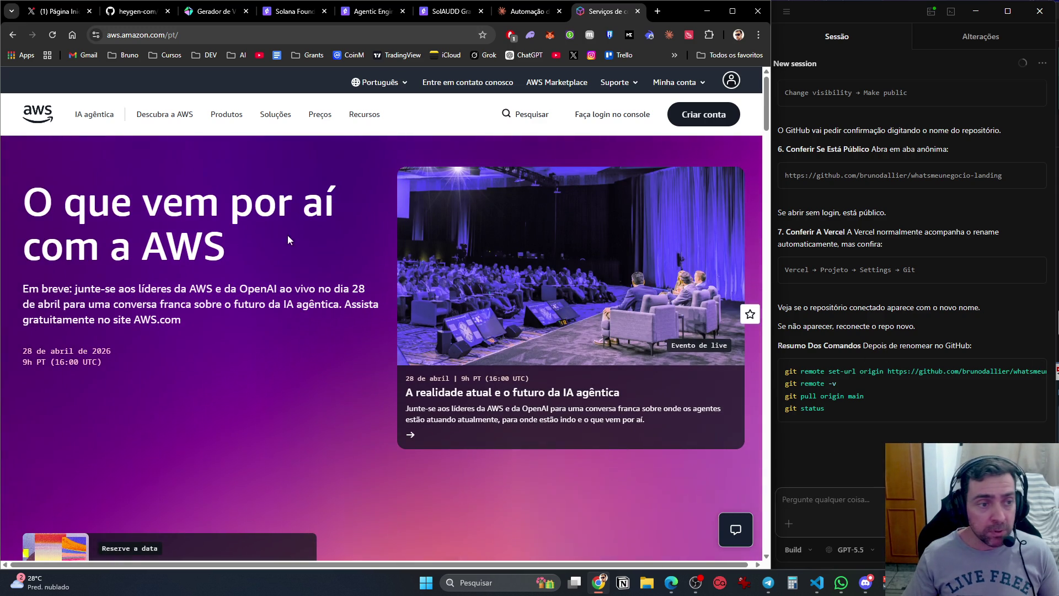
left_click(159, 125)
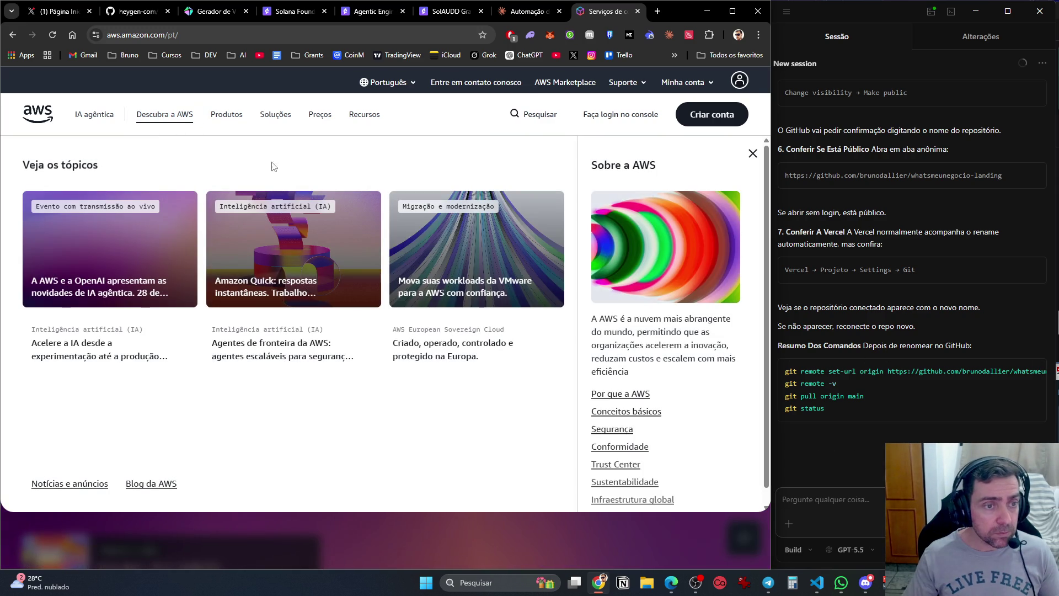